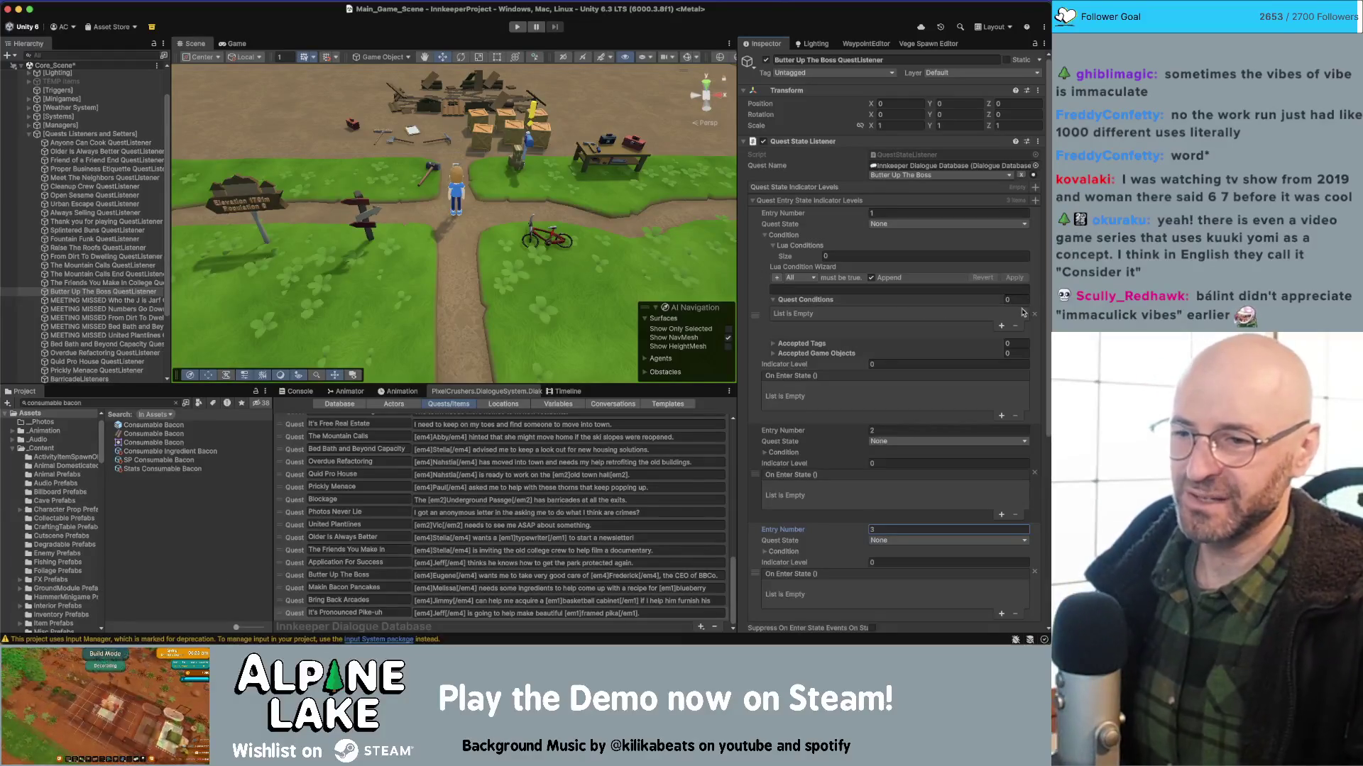
Add a Quest Entry condition row requiring entry 2 to be success.
left_click(776, 277)
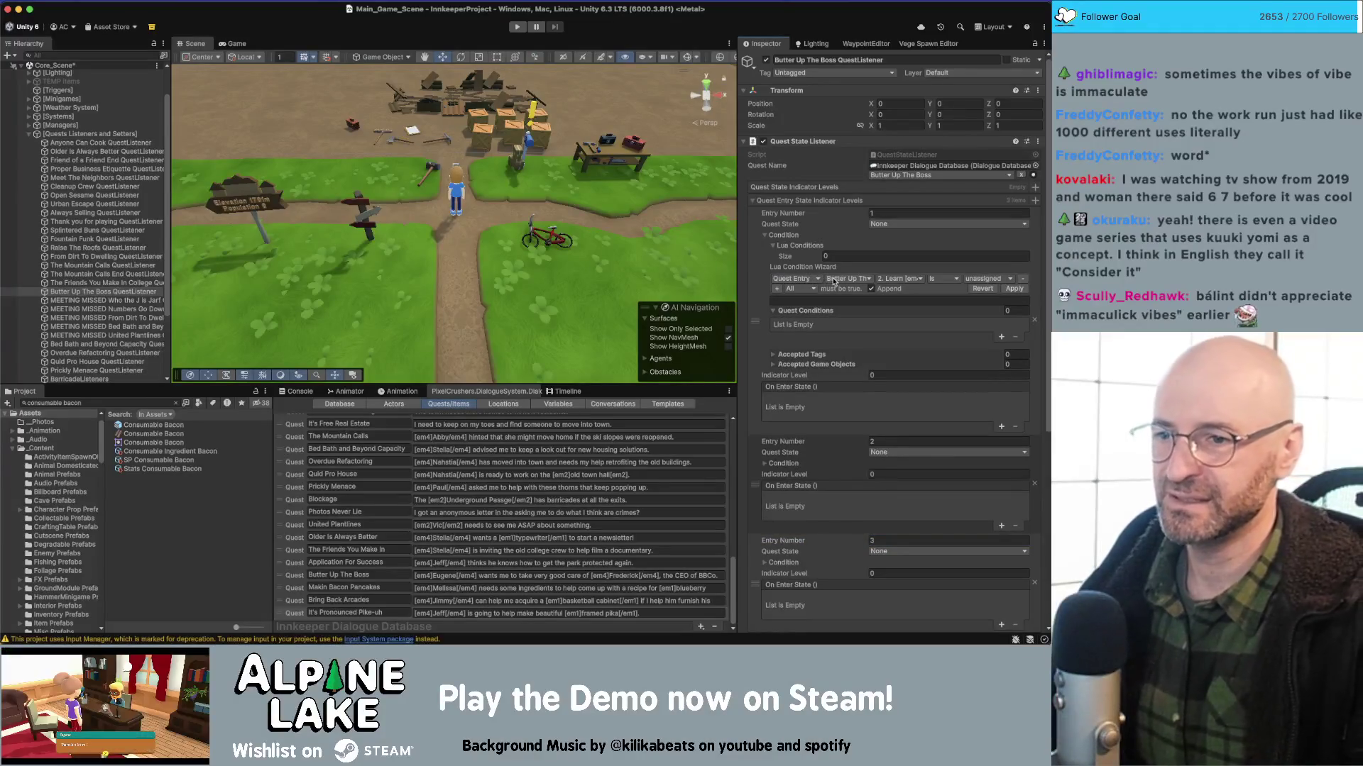
left_click(886, 279)
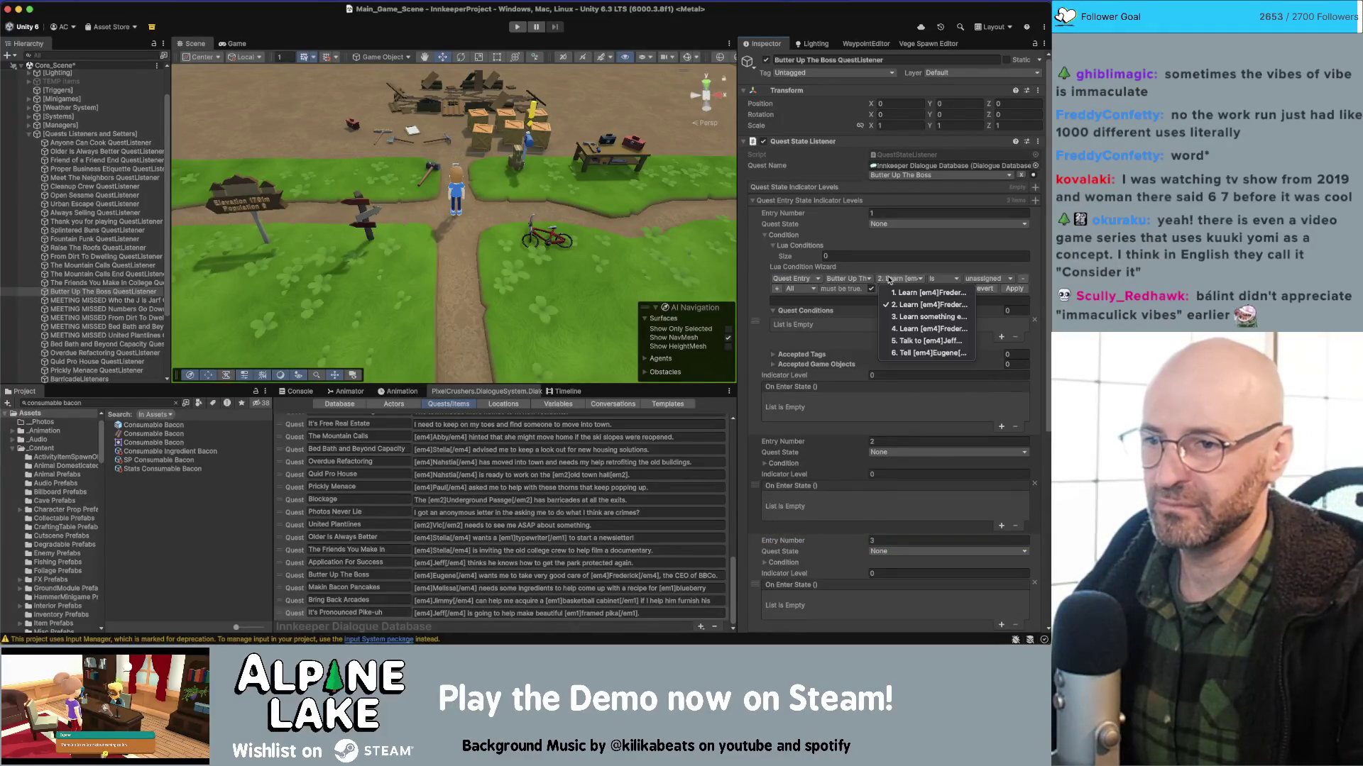
left_click(888, 281)
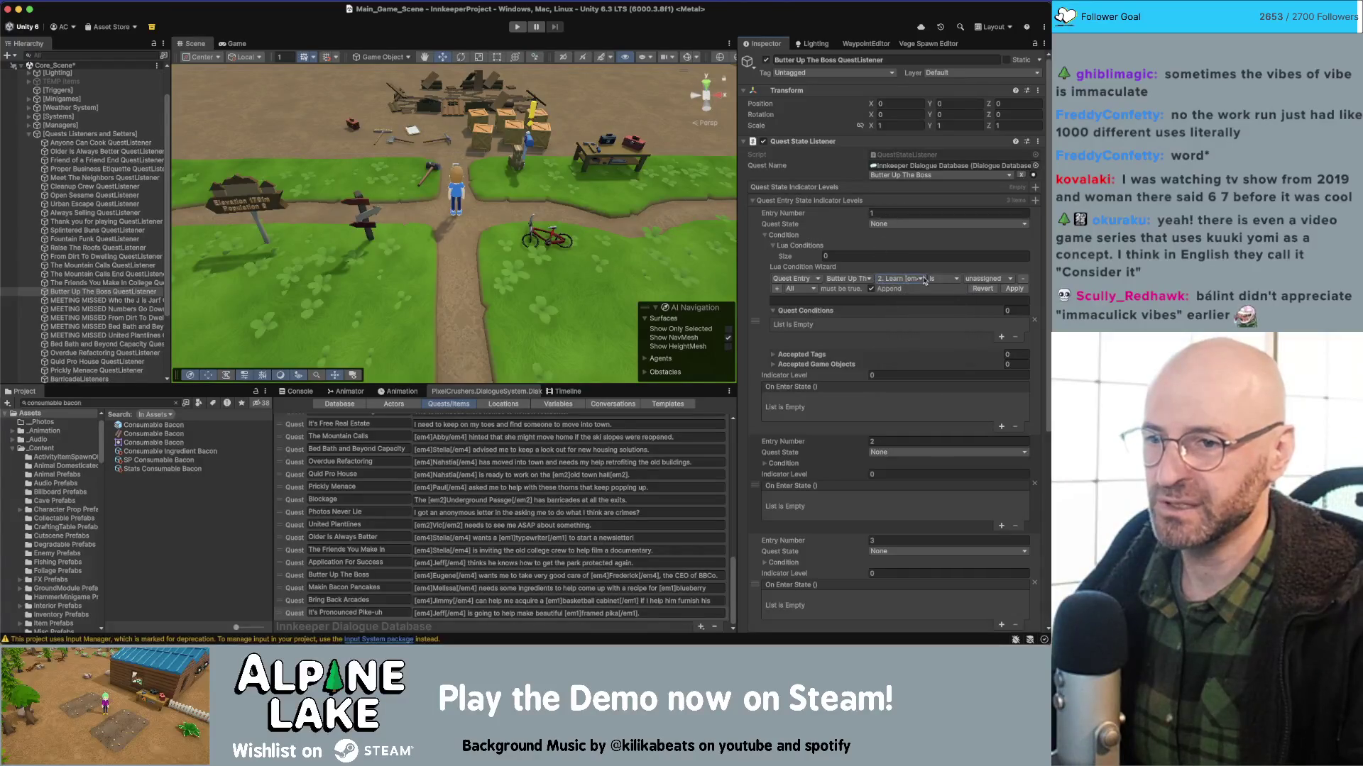
left_click(983, 279)
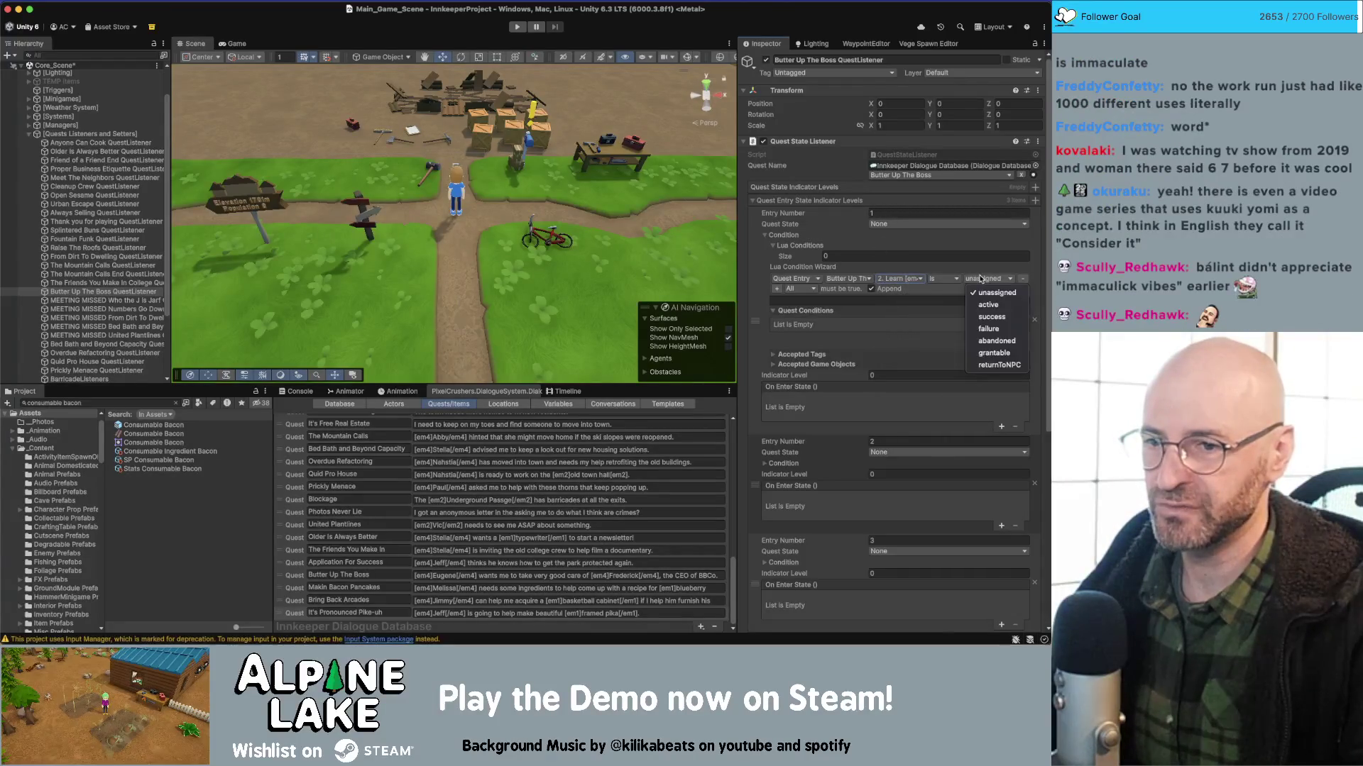
left_click(986, 317)
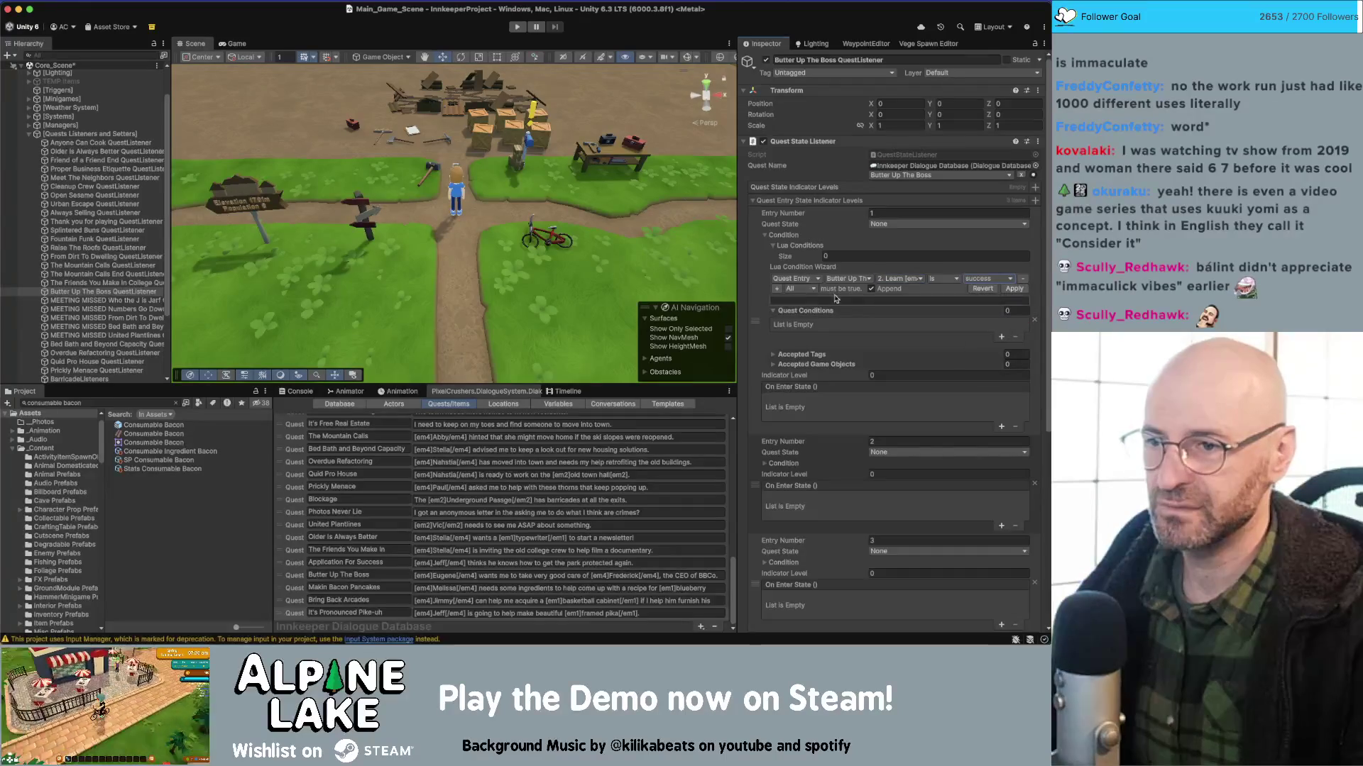
Add a second row requiring entry 3 to be success, then apply it as a Lua condition.
left_click(777, 289)
left_click(896, 291)
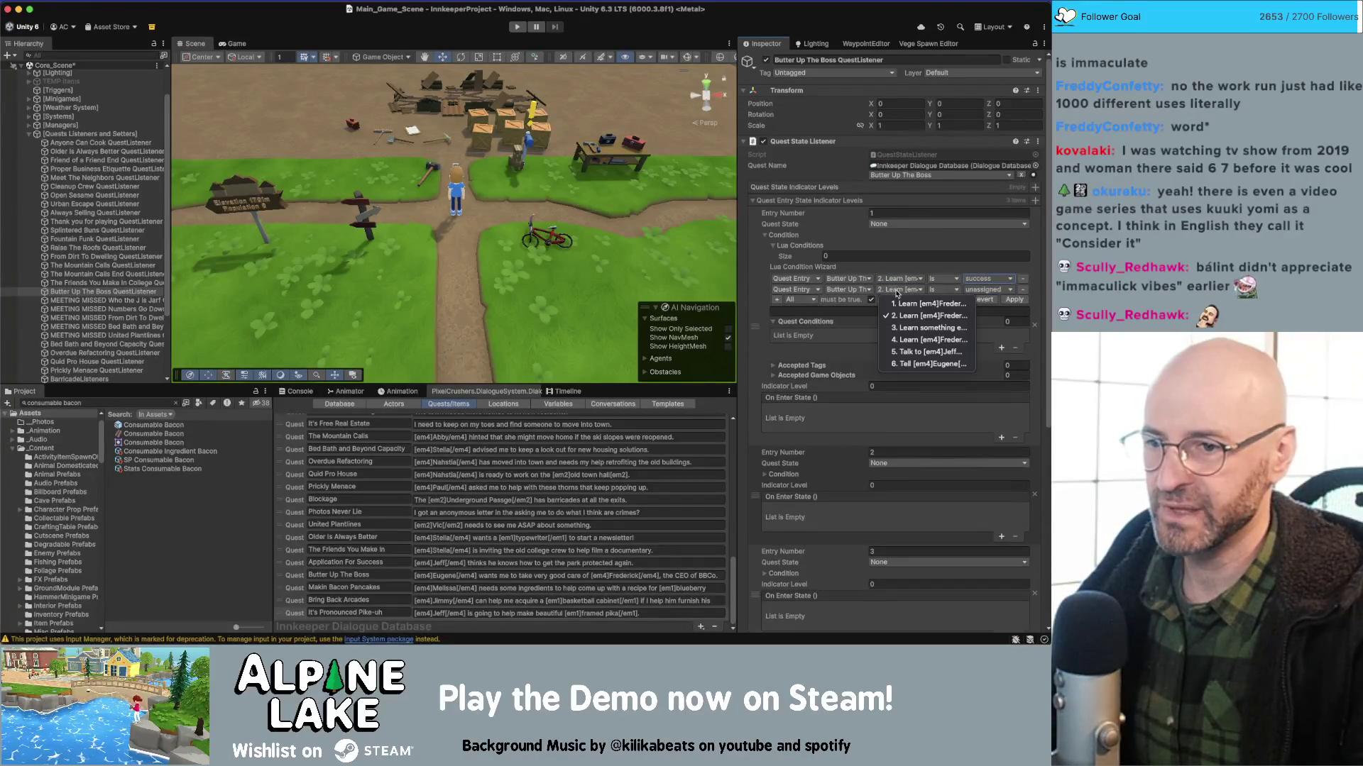
left_click(903, 328)
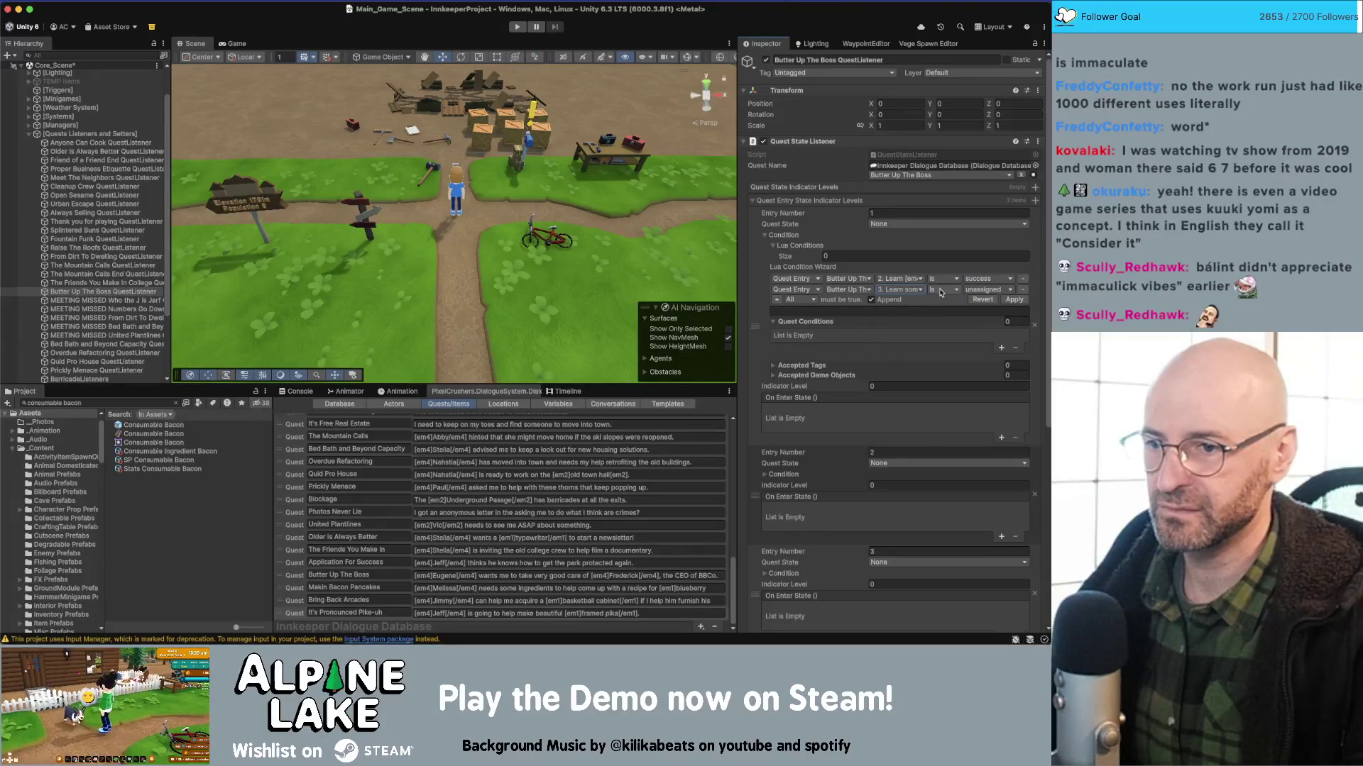
left_click(977, 290)
left_click(979, 328)
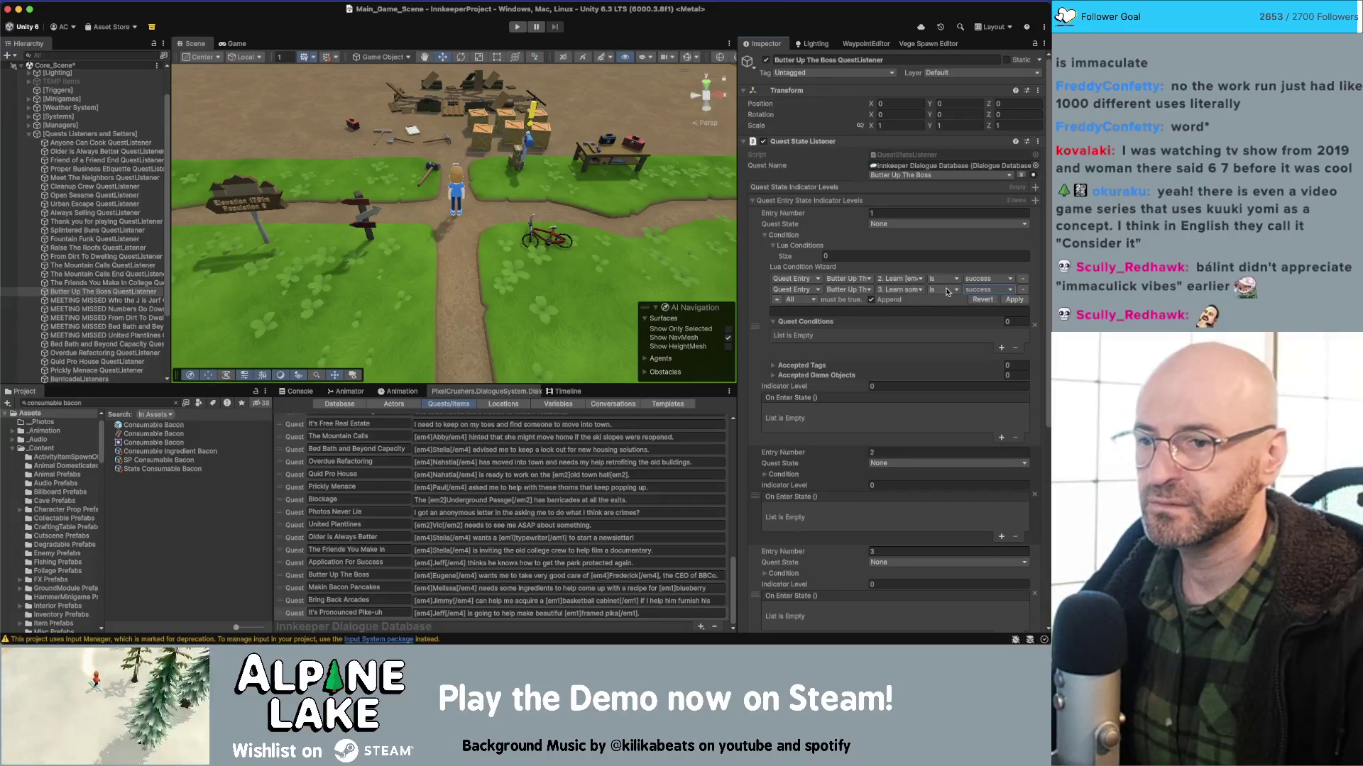
left_click(1014, 300)
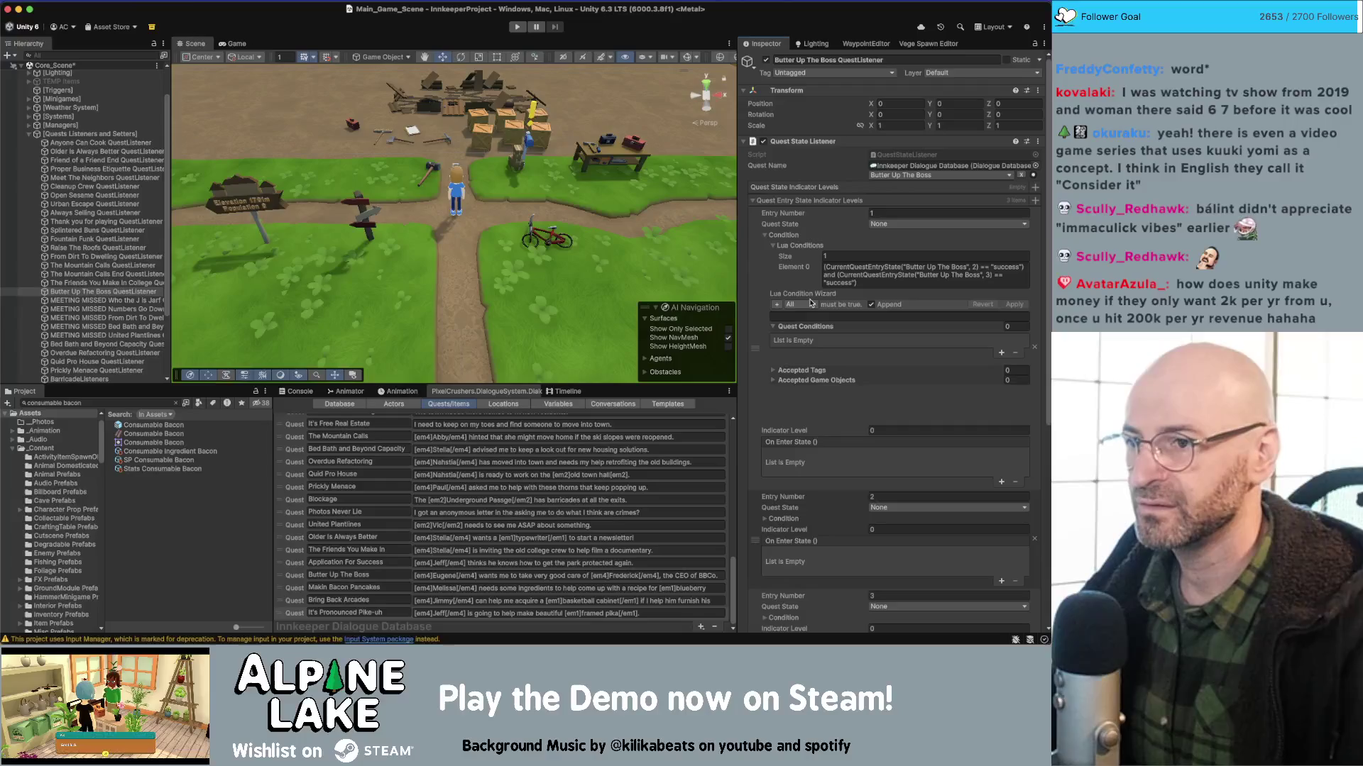
Edit the Lua condition to check entry 4 instead of 3 and add the missing opening parenthesis.
left_click(985, 273)
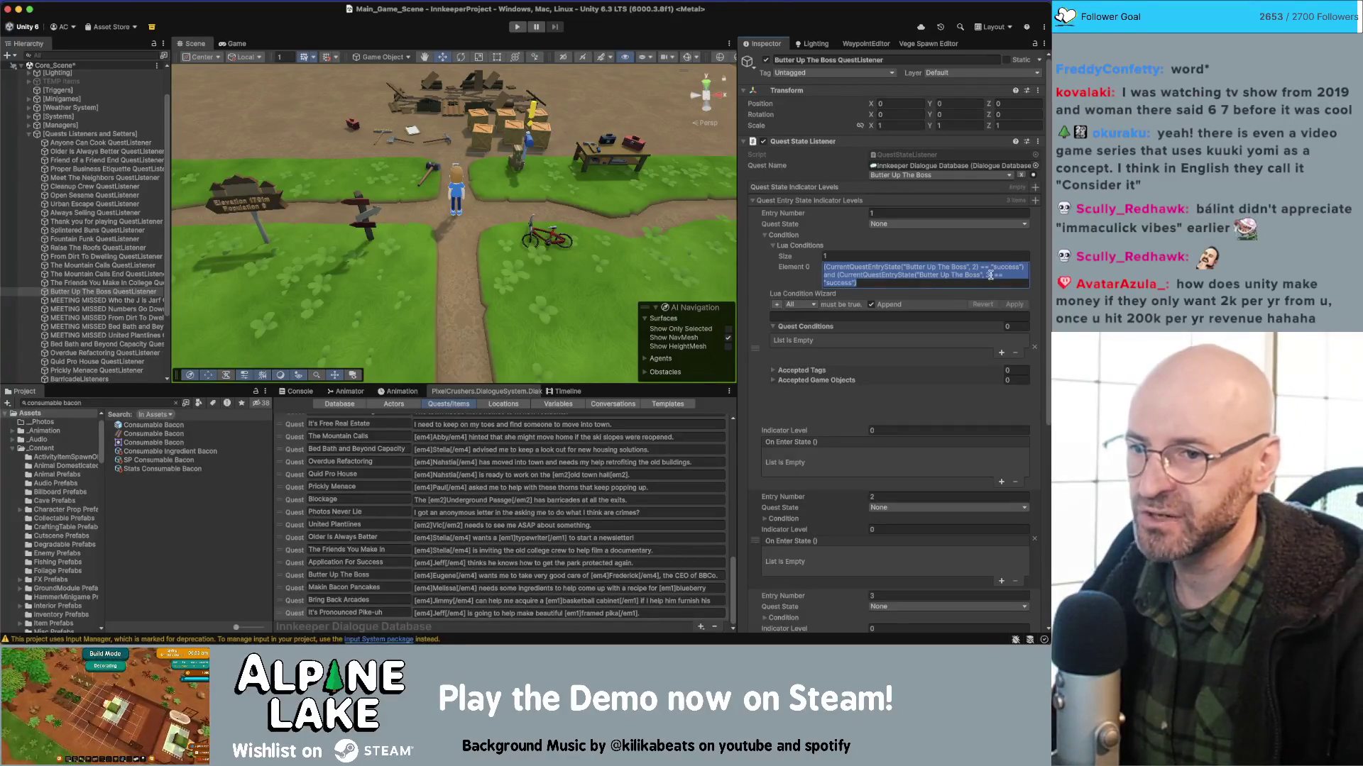
left_click(990, 274)
key("BackSpace")
type("4")
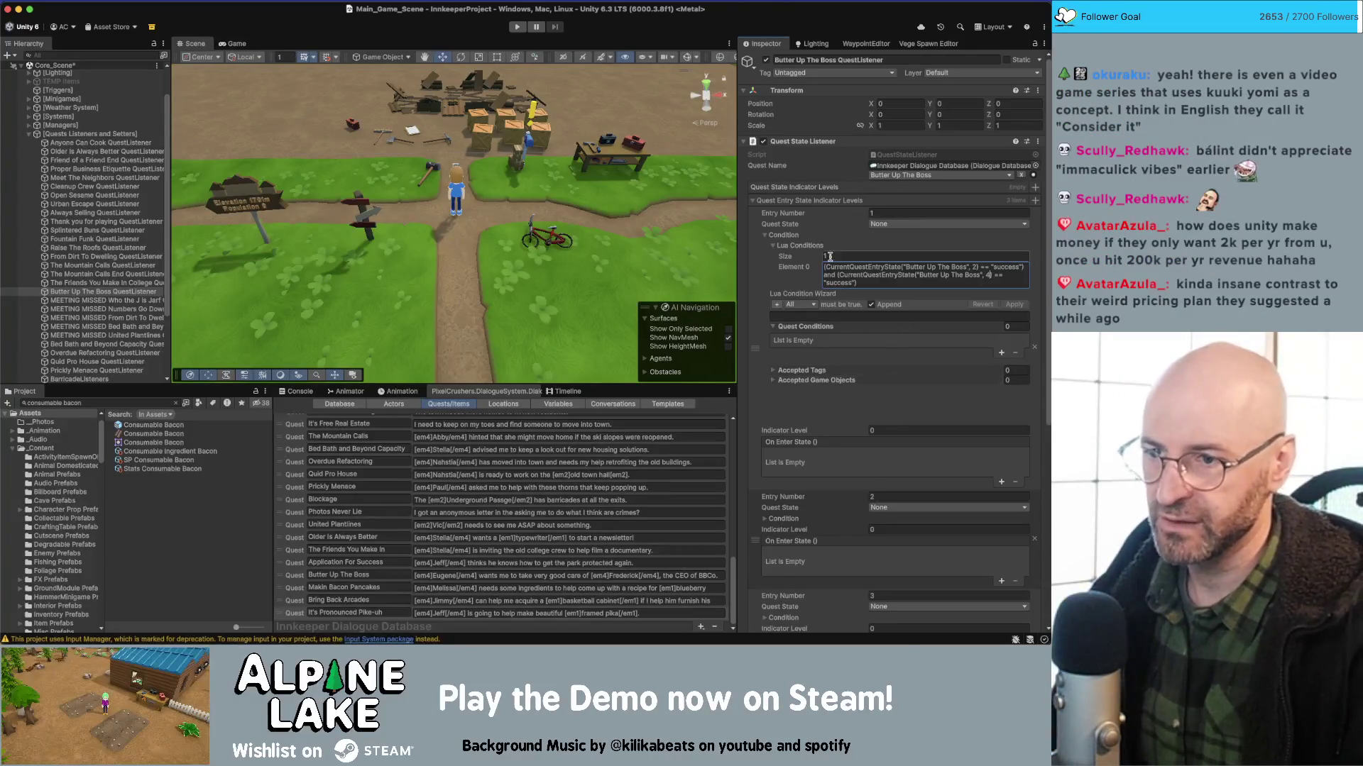
left_click(911, 283)
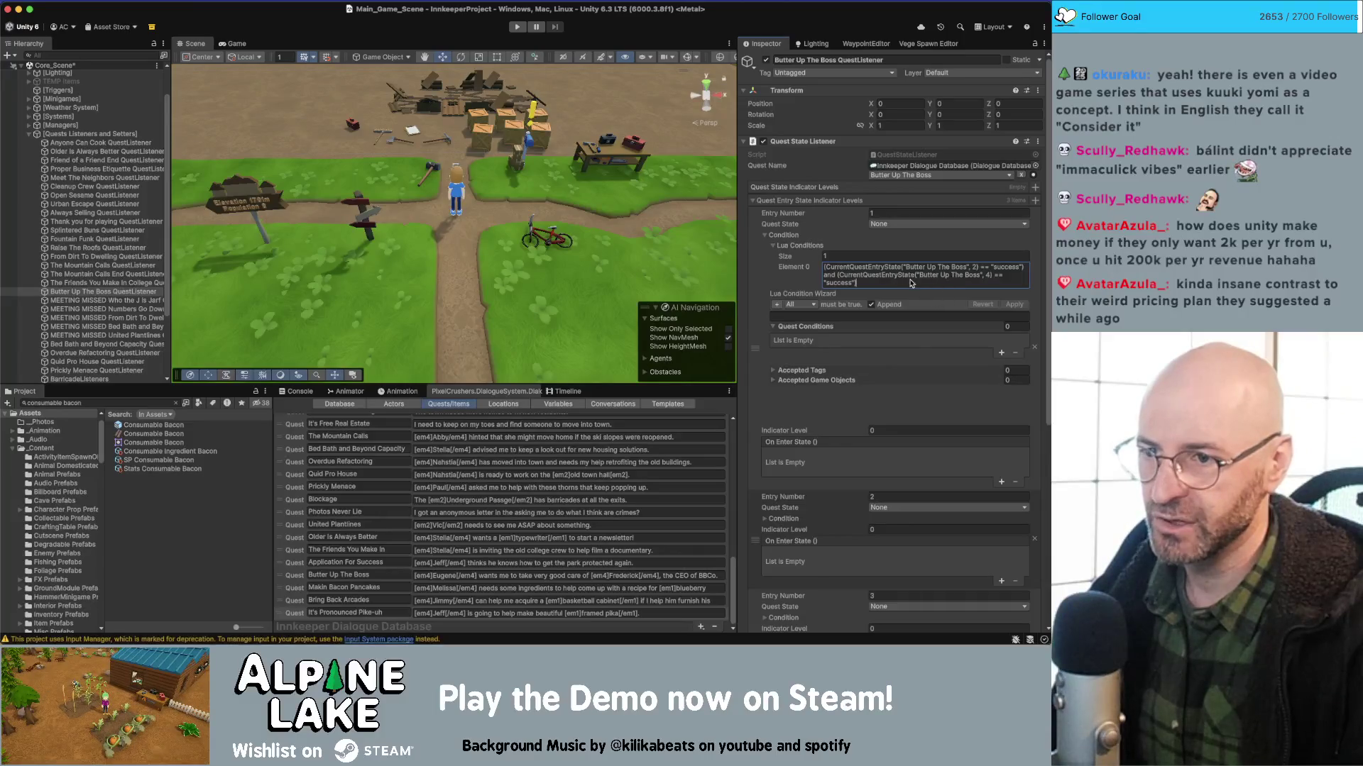
left_click(824, 266)
type("(")
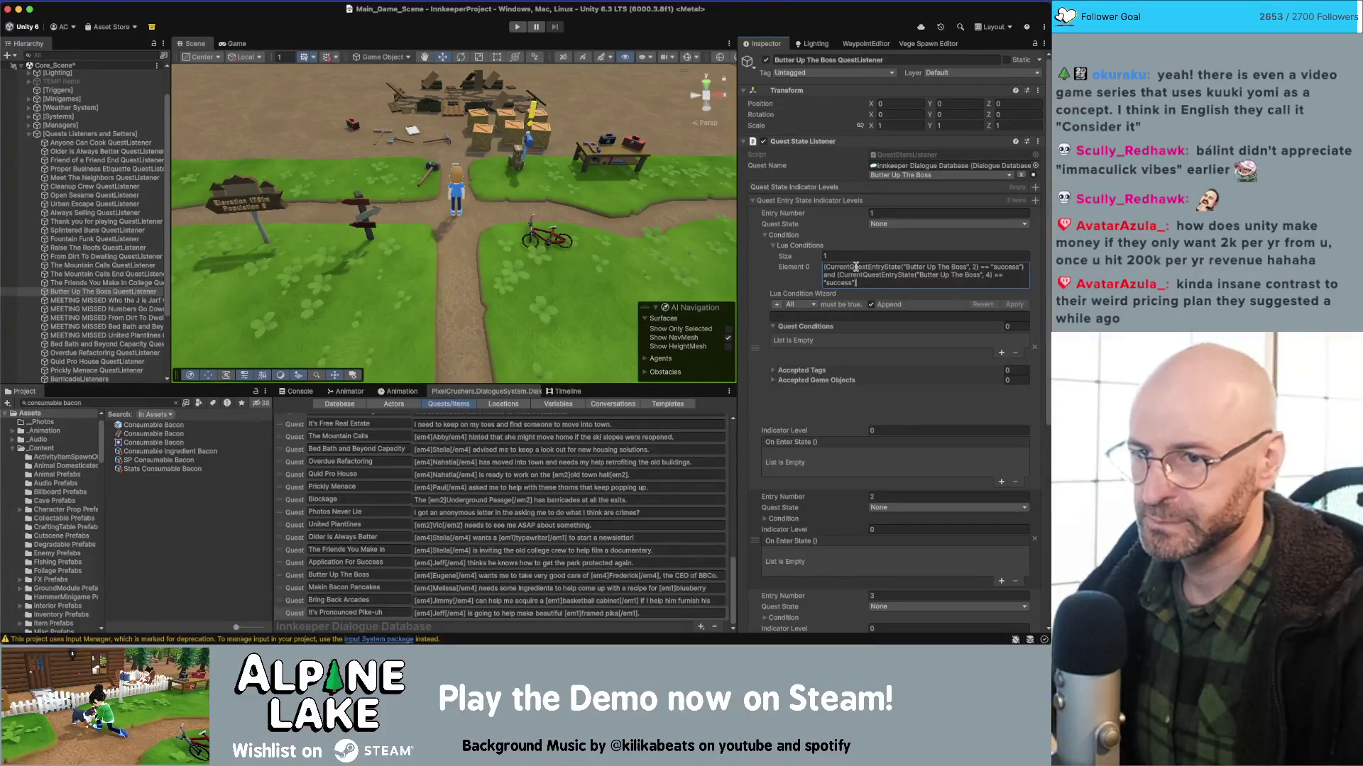
Copy the whole Lua condition and collapse entry 1's condition foldouts.
triple_click(897, 268)
key("super+c")
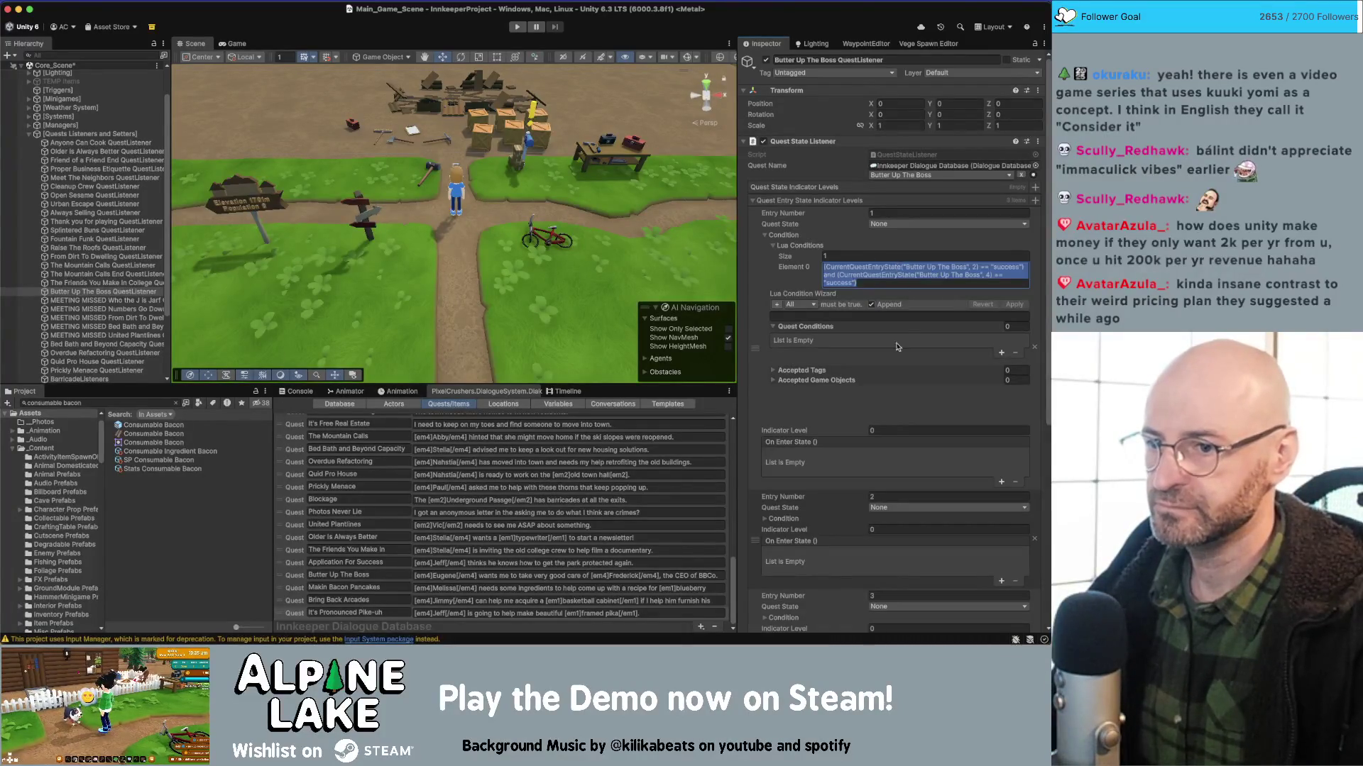
left_click(773, 246)
left_click(773, 256)
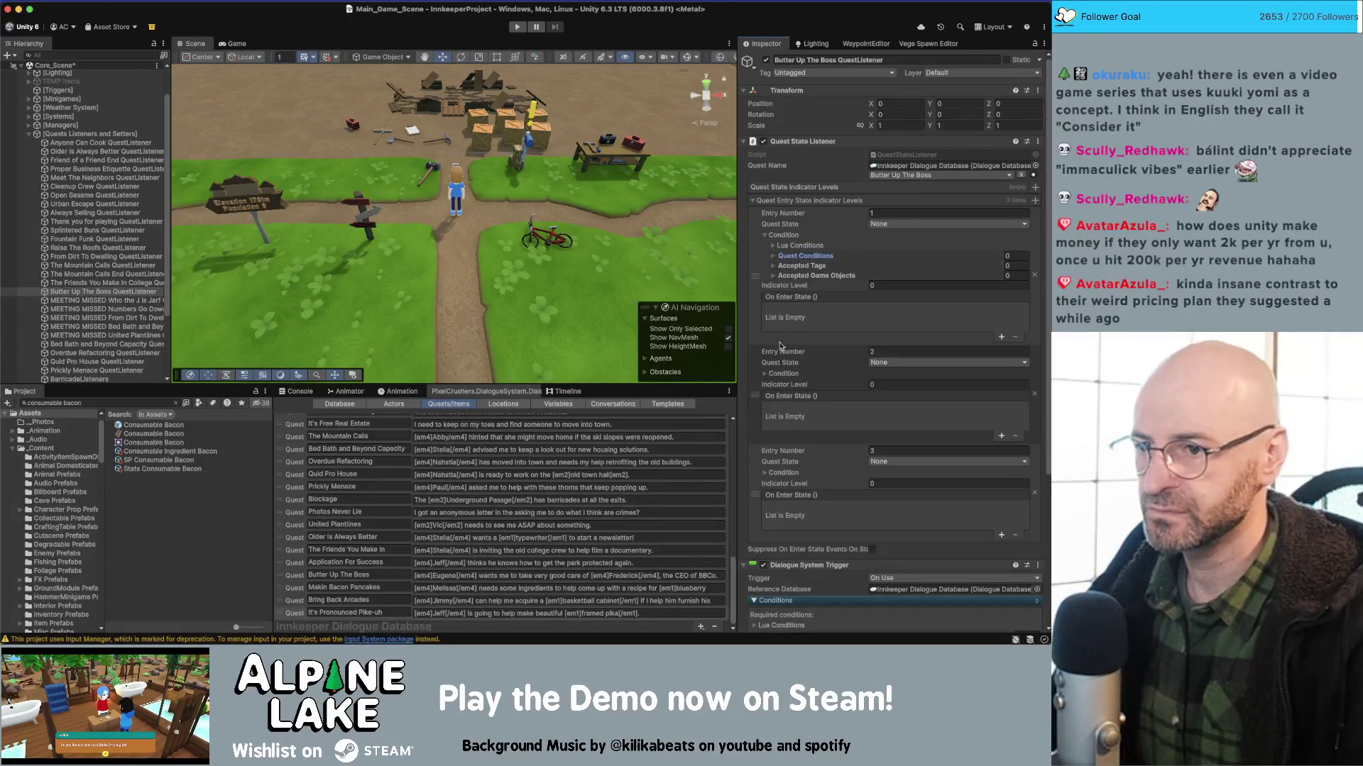
Give entry 2 one Lua condition and paste the copied condition into it.
left_click(767, 375)
left_click(773, 384)
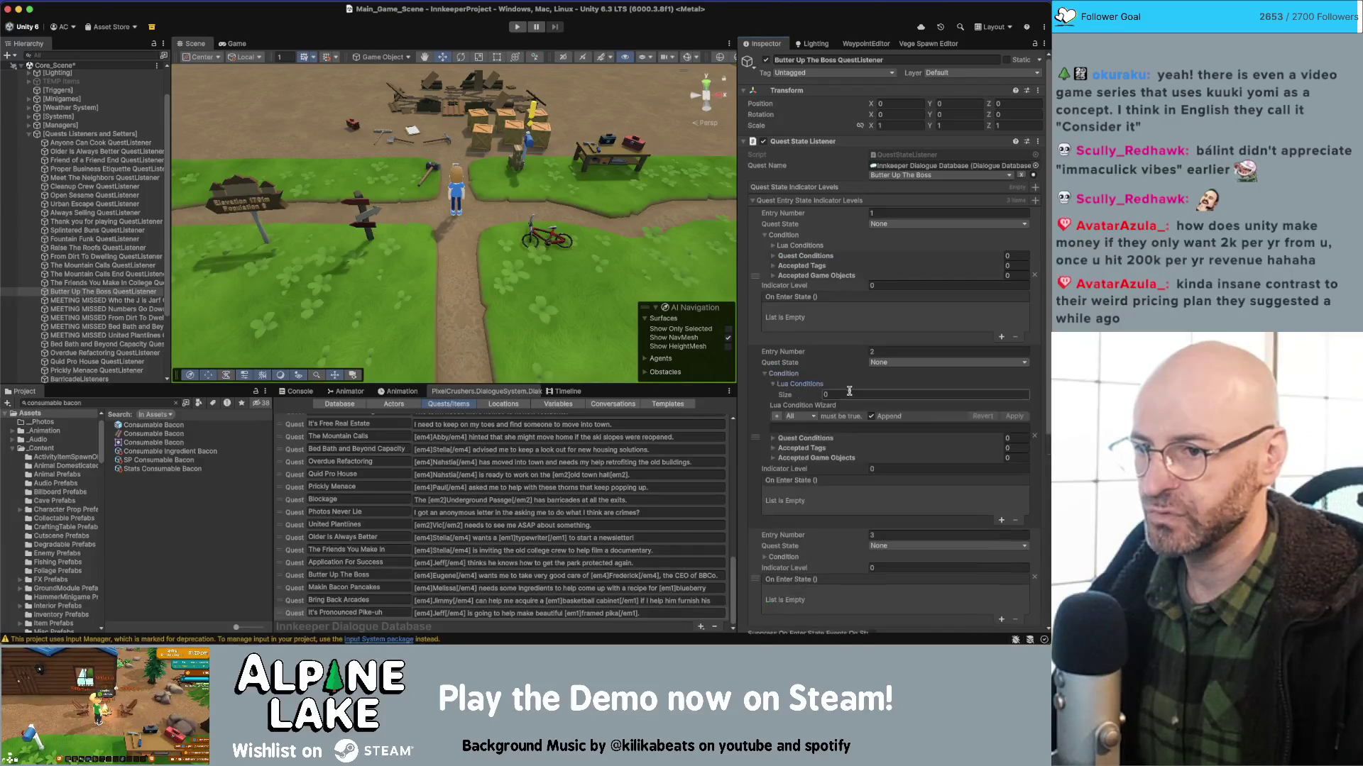
left_click(843, 395)
type("1")
key("Return")
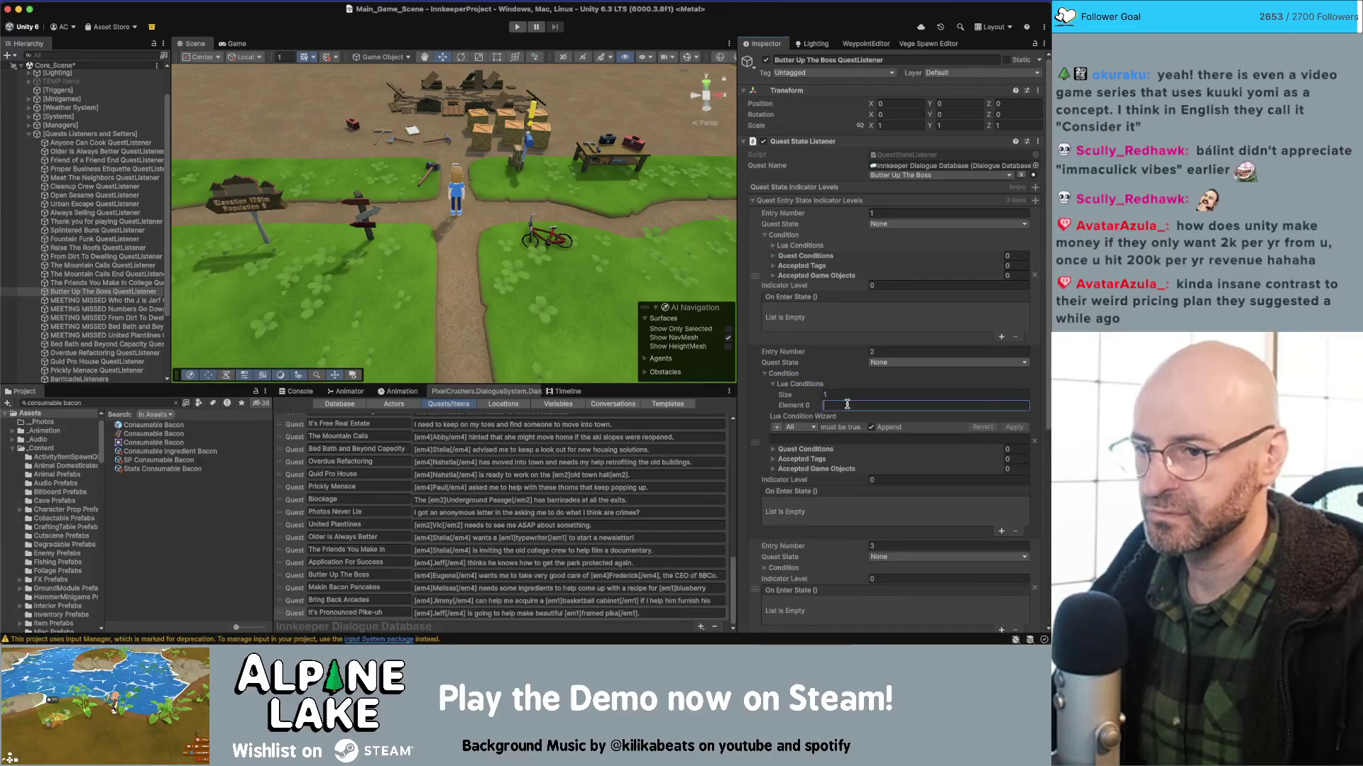
left_click(905, 405)
key("super+v")
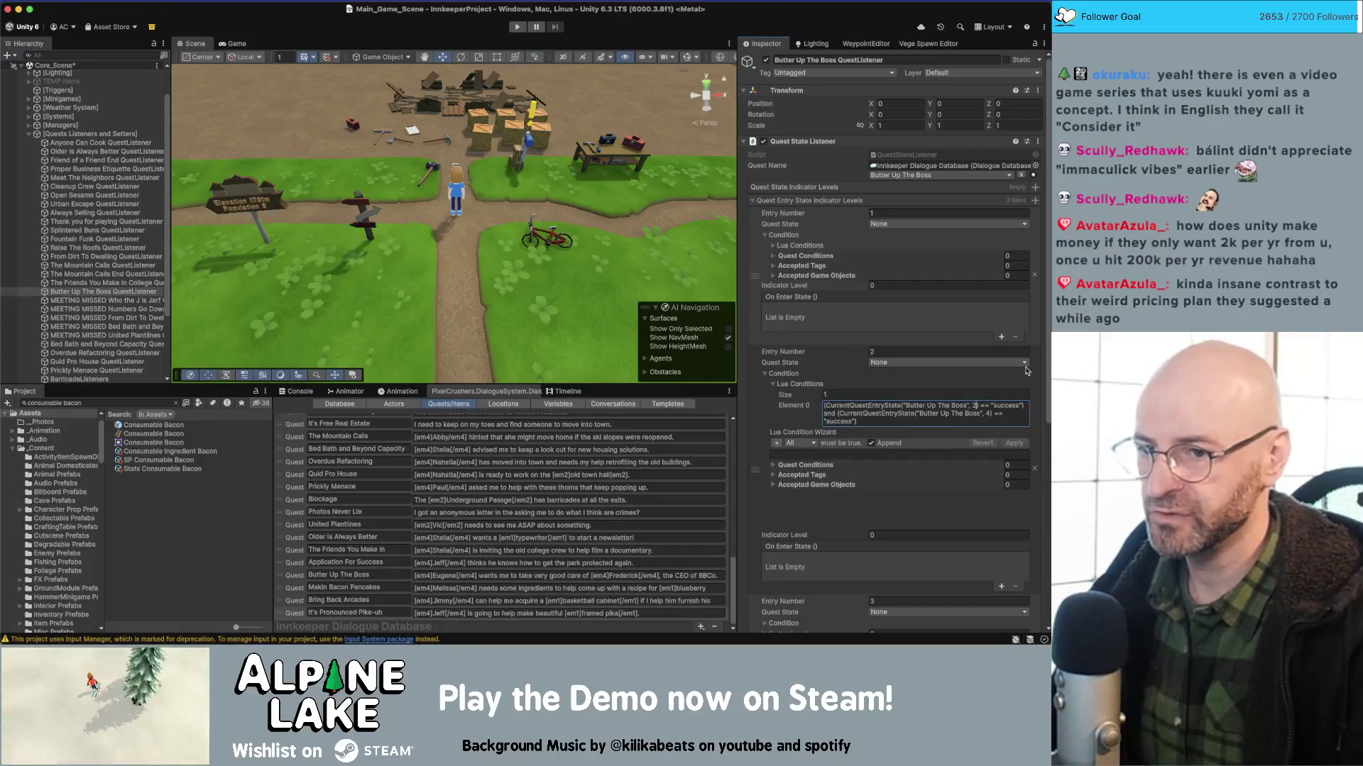
Renumber the third entry to 4 and give it one pasted Lua condition.
left_click(896, 601)
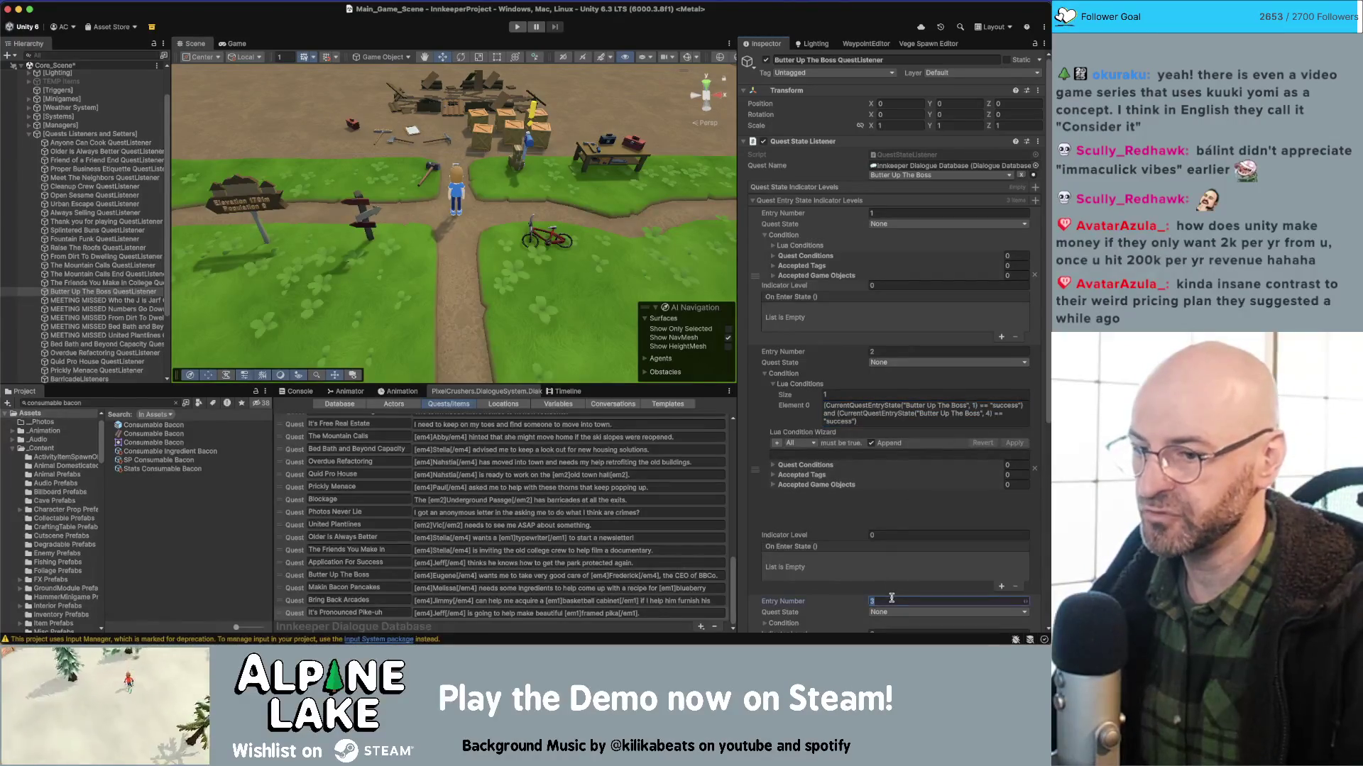
type("4")
scroll(786, 506, "down", 4)
left_click(764, 468)
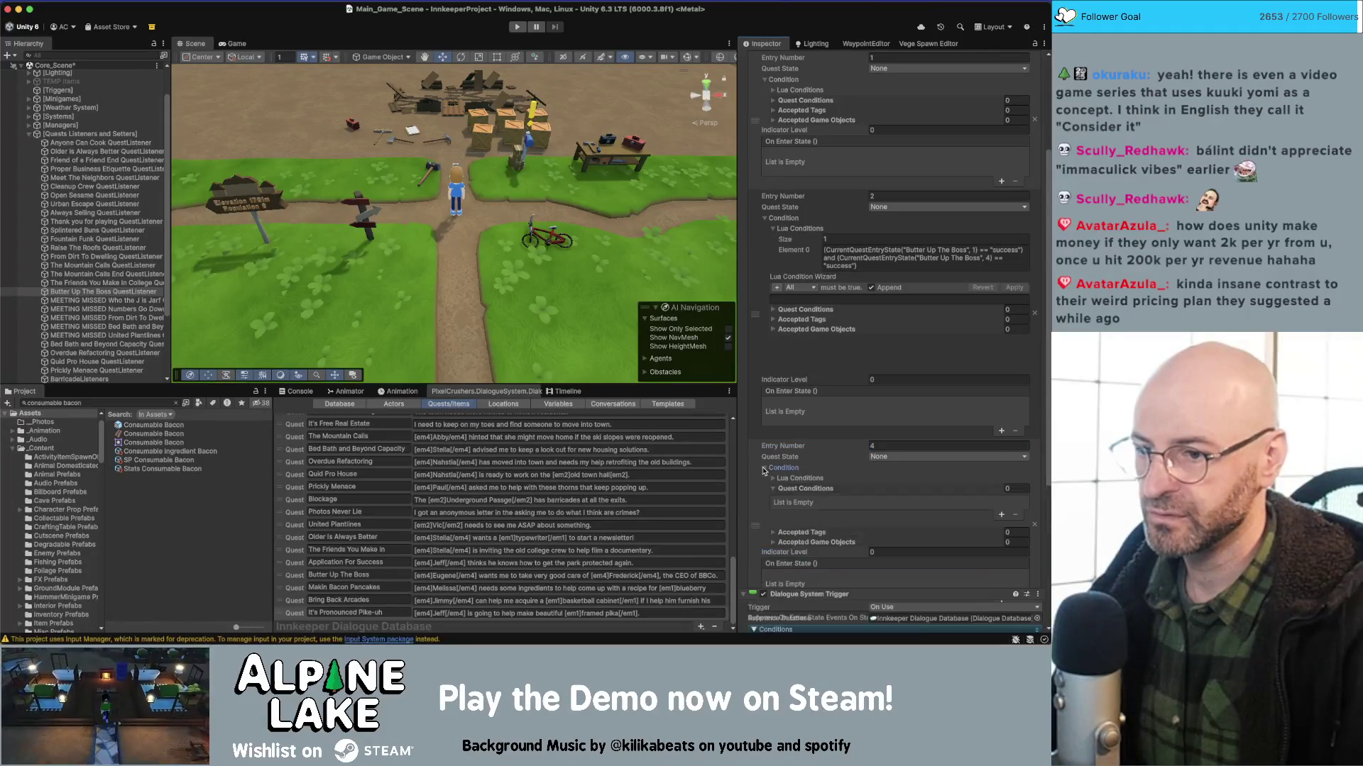
left_click(773, 478)
left_click(843, 488)
type("1")
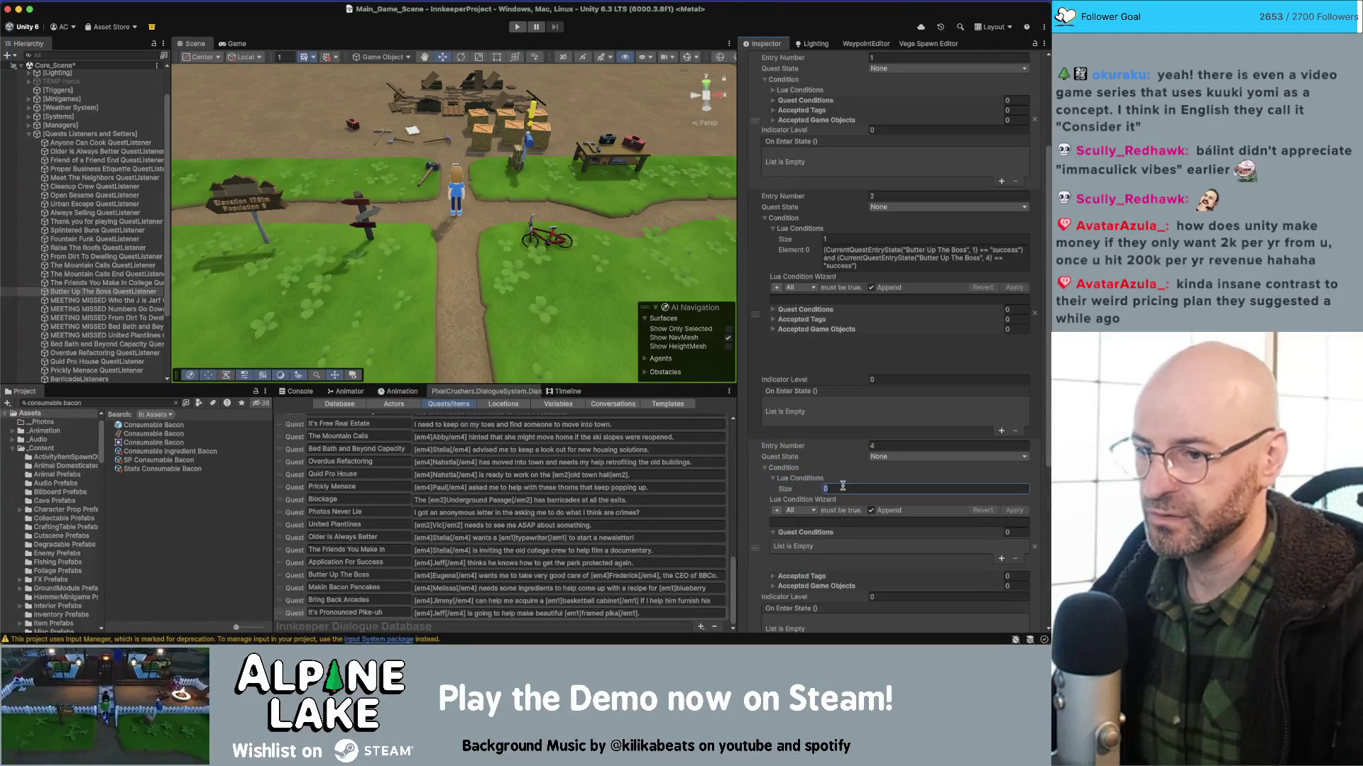
key("Return")
left_click(841, 500)
key("ctrl+v")
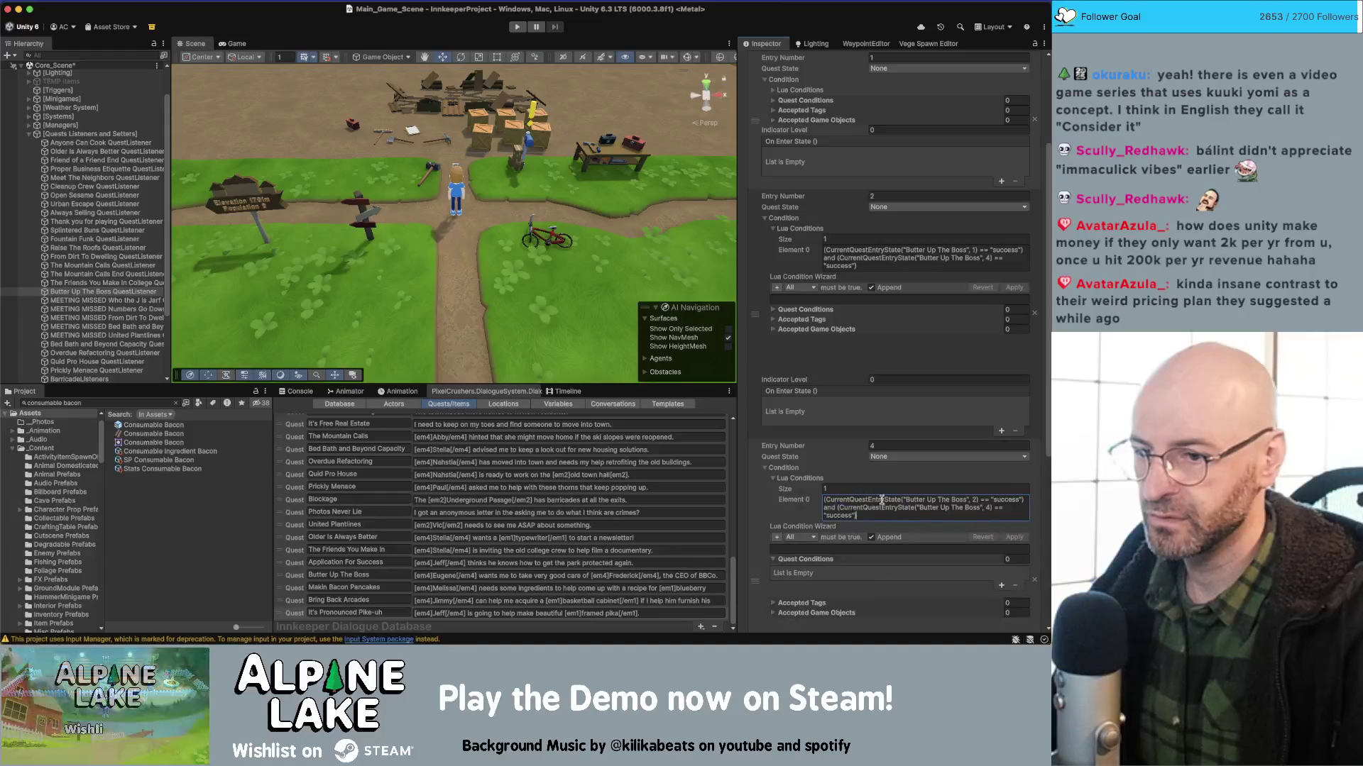
left_click(975, 500)
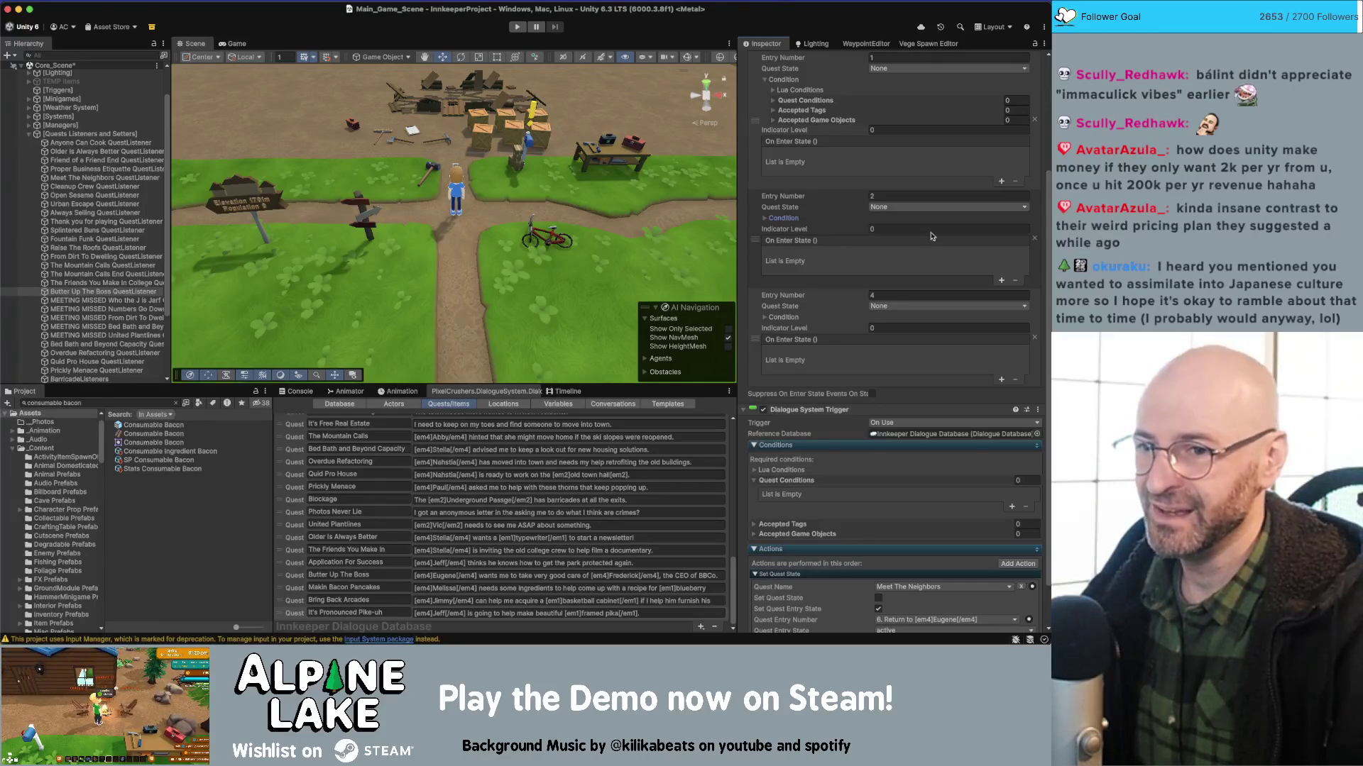
Scroll the Inspector to the top and orbit the Scene view out over the lake water.
mouse_move(1049, 230)
left_mouse_down()
mouse_move(1044, 119)
mouse_move(1036, 144)
left_mouse_up()
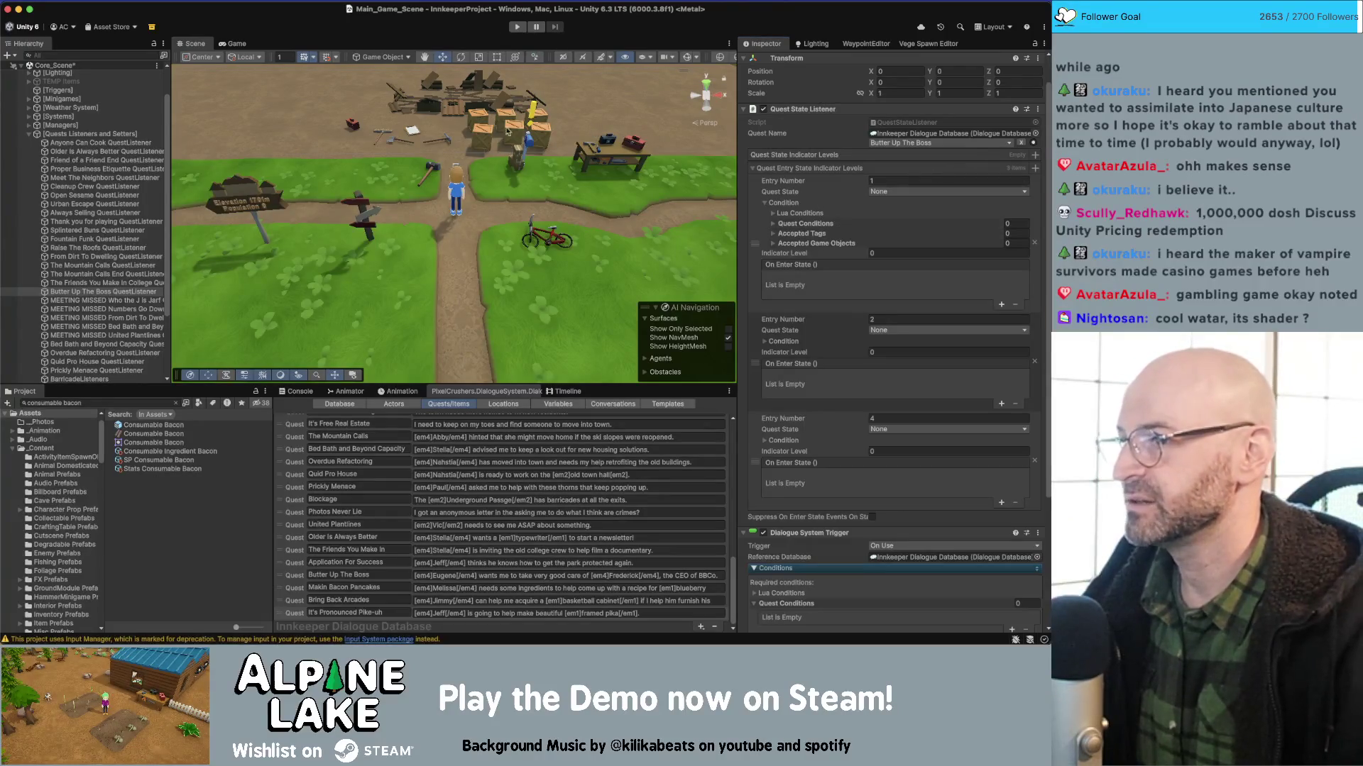
mouse_move(506, 130)
left_mouse_down()
mouse_move(389, 164)
mouse_move(366, 145)
mouse_move(469, 141)
left_mouse_up()
Select 16m_Water, orbit around the shoreline, deselect it, and move in close to the rocks.
left_click(369, 144)
left_click_drag(474, 149, 386, 147)
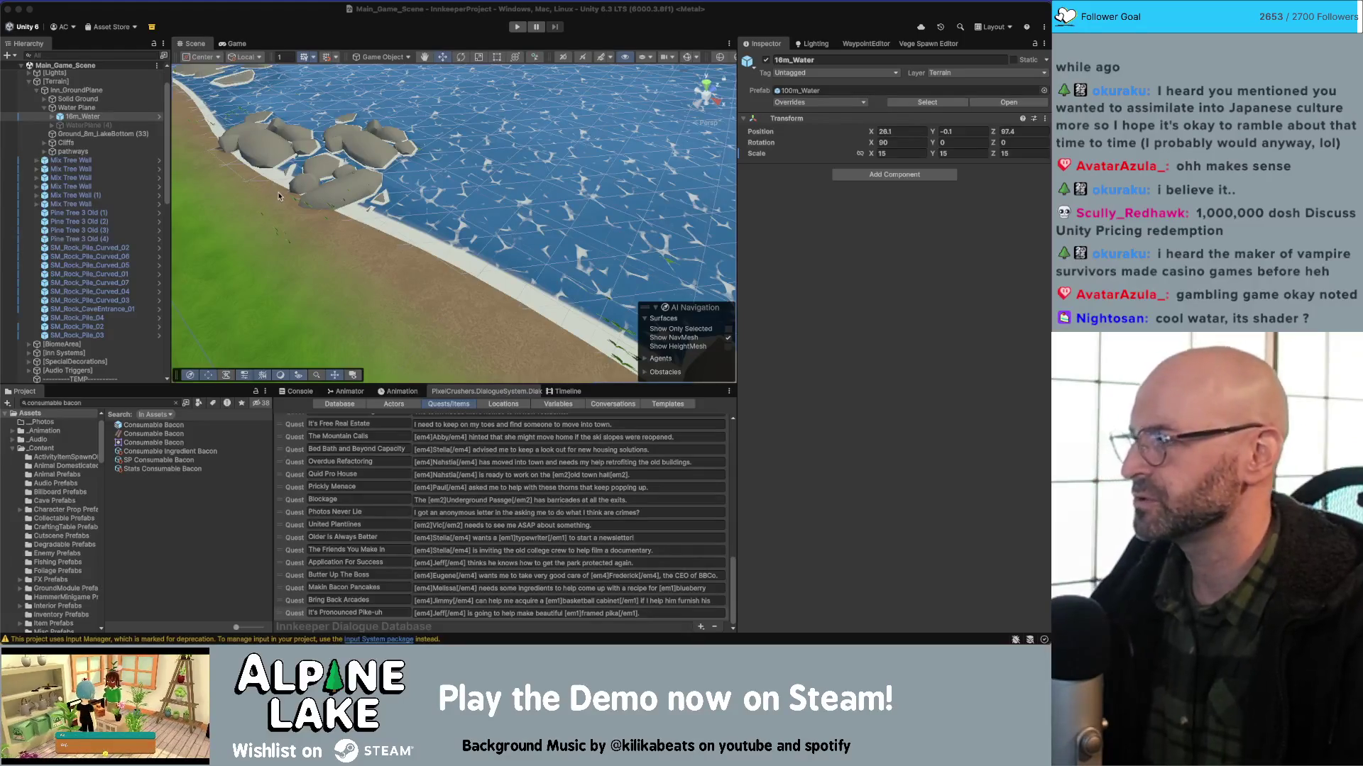
mouse_move(410, 128)
left_mouse_down()
mouse_move(587, 134)
mouse_move(335, 218)
left_mouse_up()
left_click(587, 134)
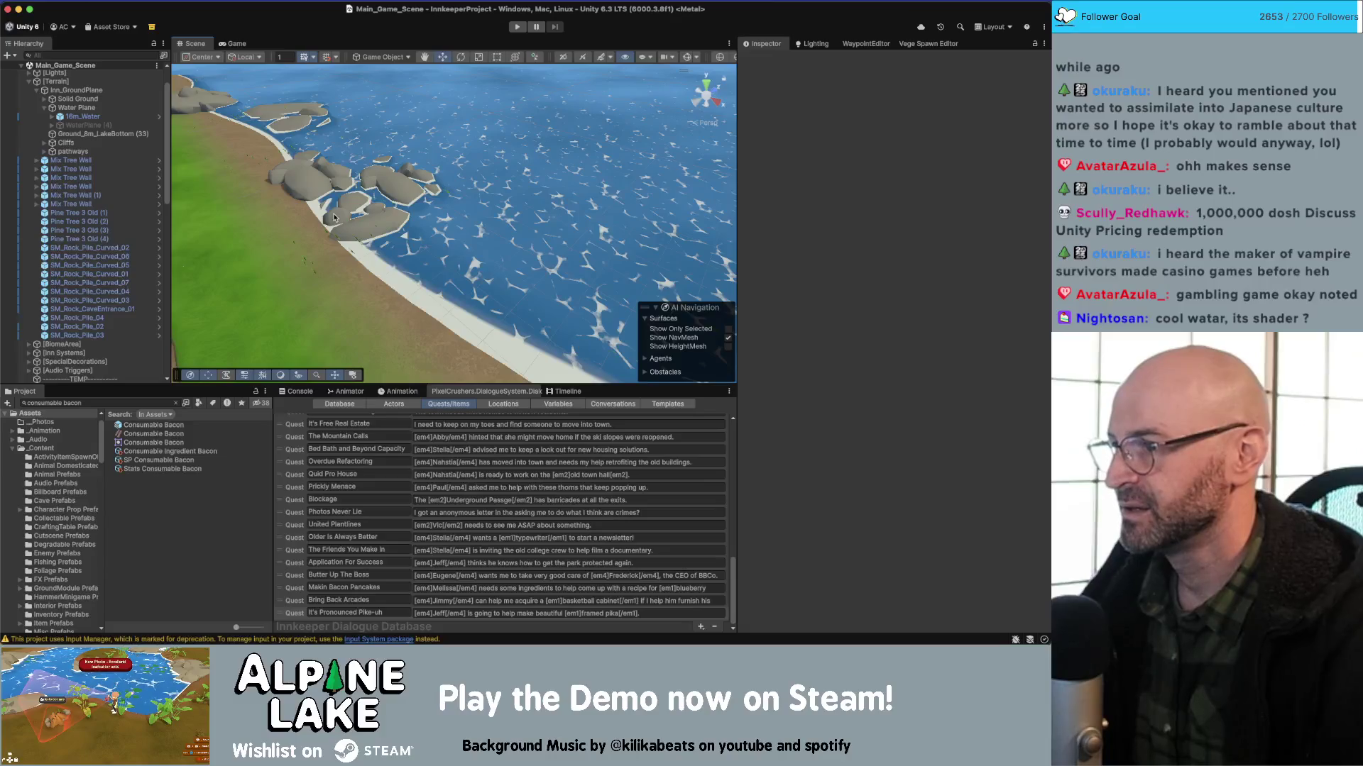
left_click_drag(343, 220, 458, 206)
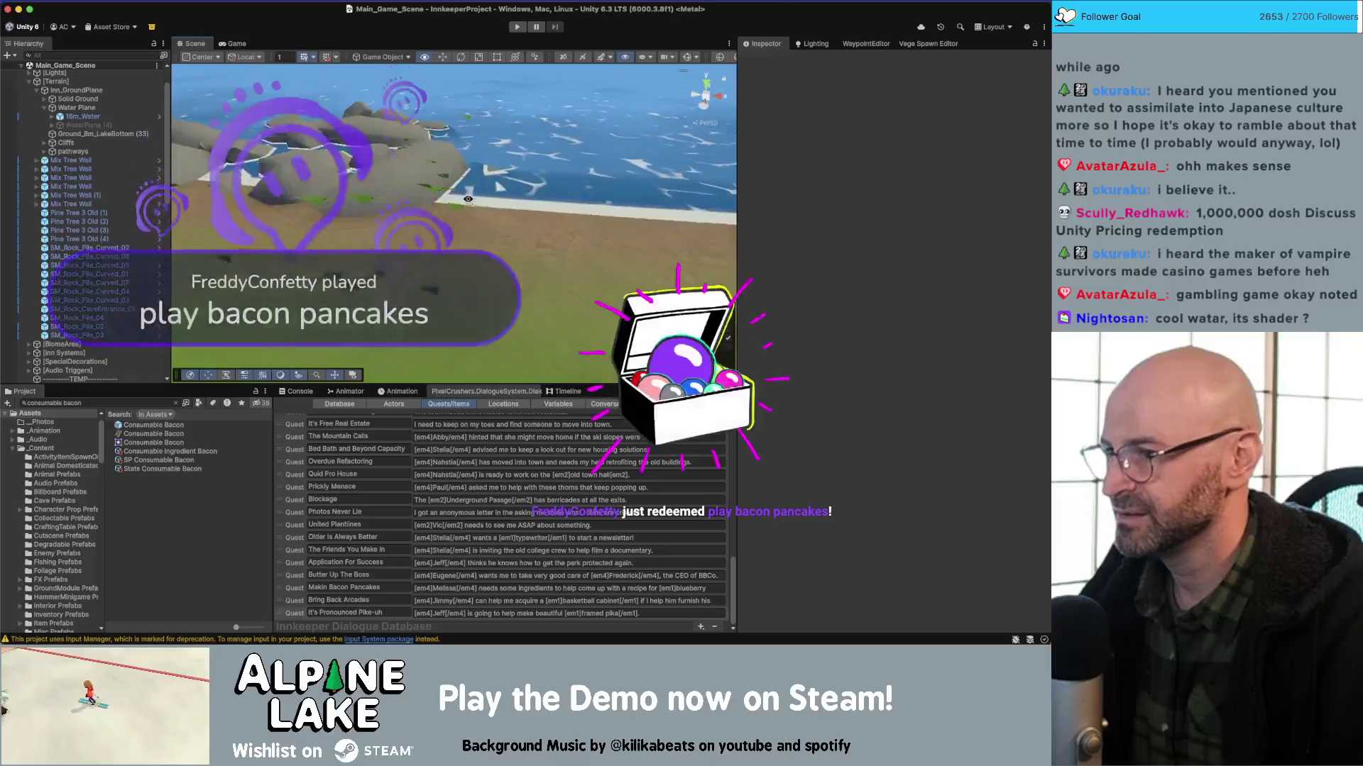
Inspect Grass_Type_3_4, orbit along the beach, then select Ground_8m_Coast (1)_03.
left_click(458, 206)
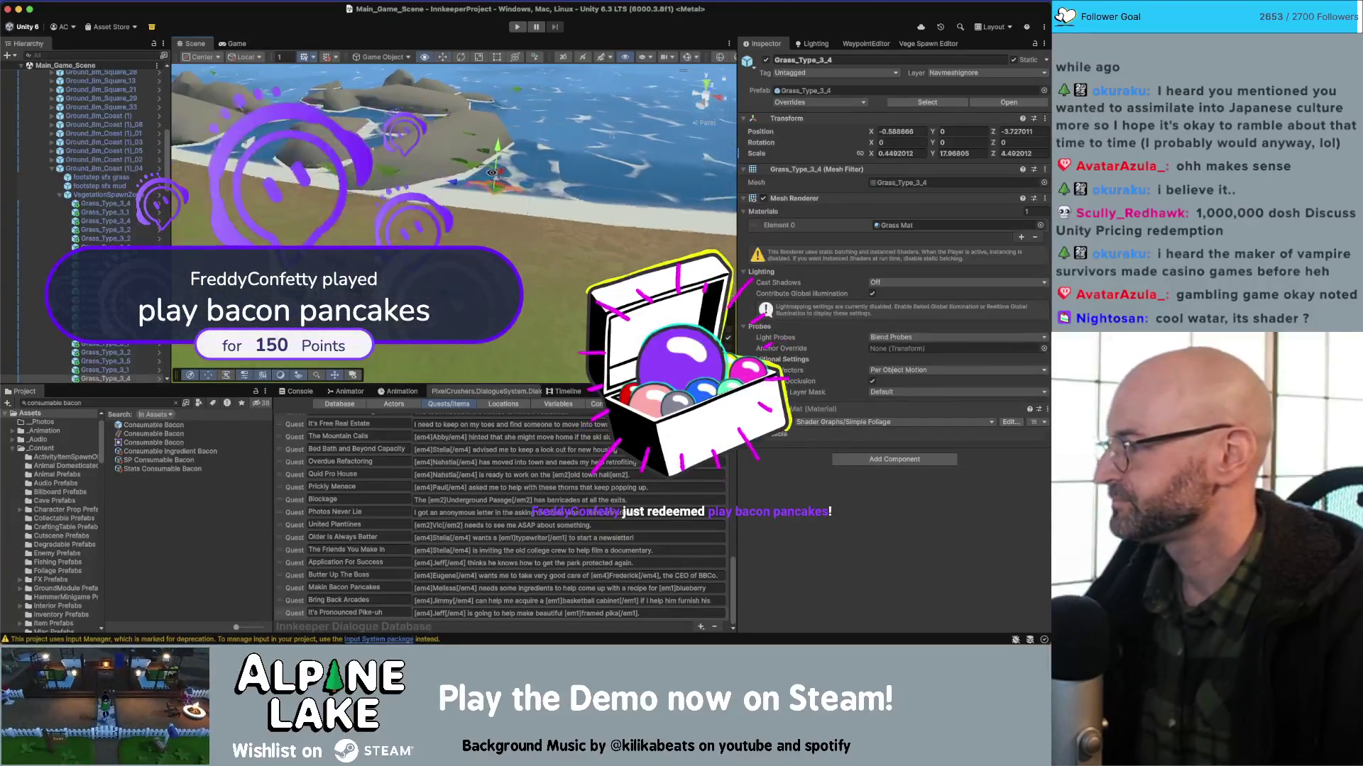
left_click_drag(489, 174, 477, 166)
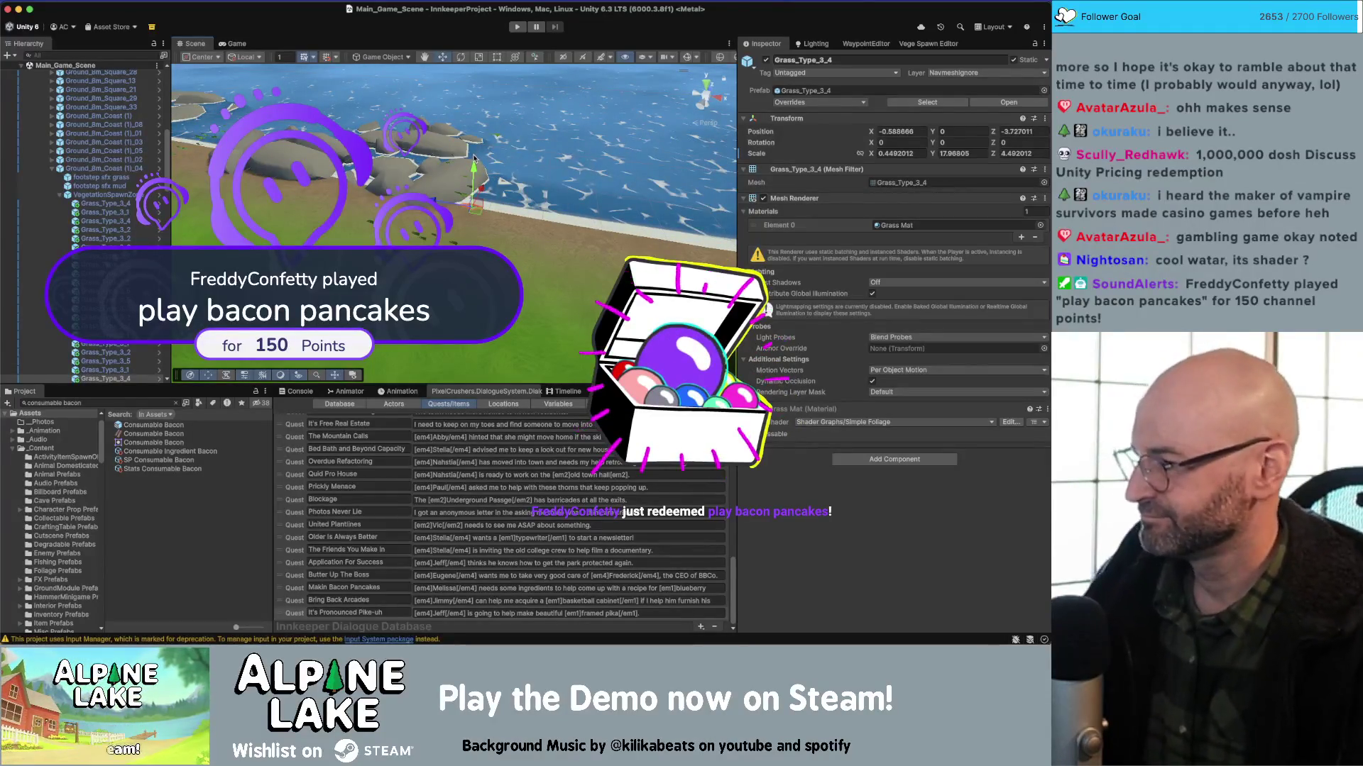
left_click_drag(474, 158, 462, 167)
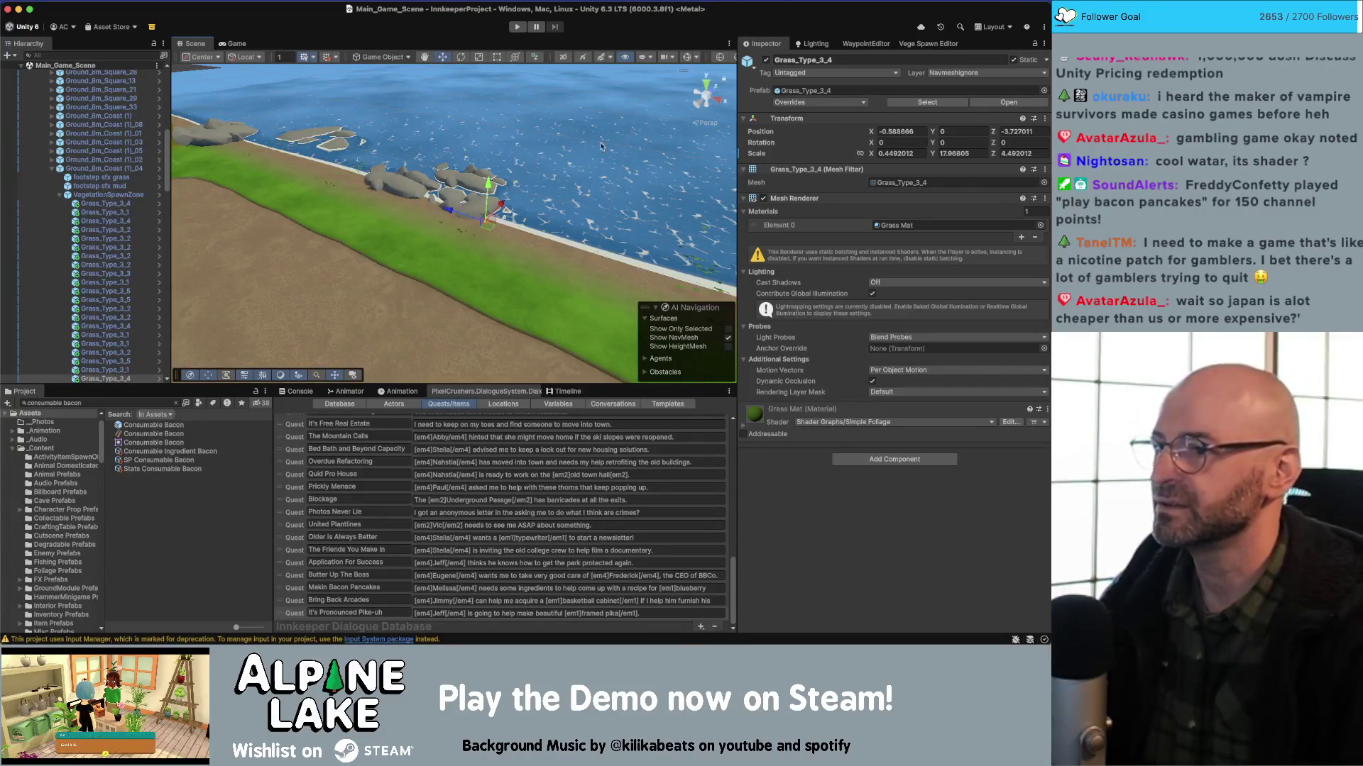
mouse_move(600, 146)
left_mouse_down()
mouse_move(459, 241)
mouse_move(593, 259)
left_mouse_up()
left_click(459, 246)
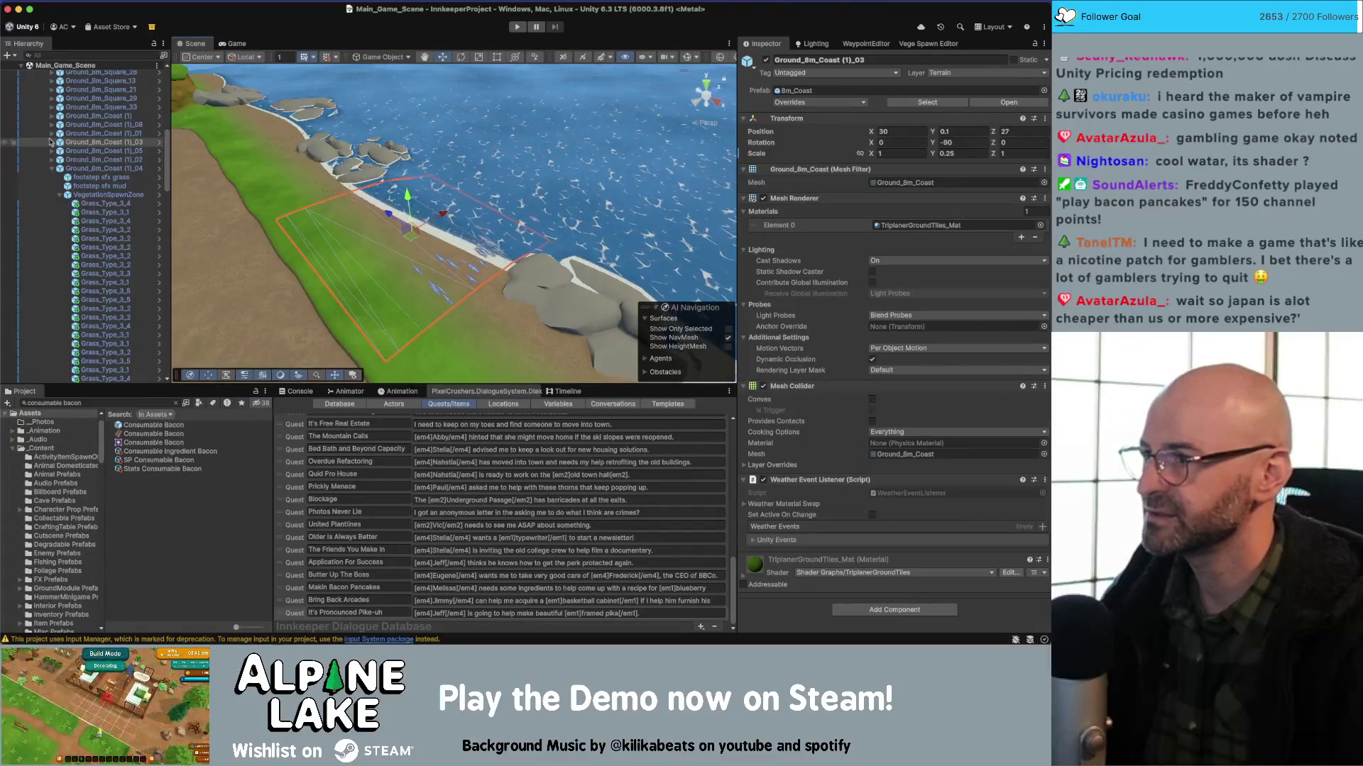
In the Vege Spawn Editor, grab all 106 spawn areas and populate them with vegetation.
left_click(908, 44)
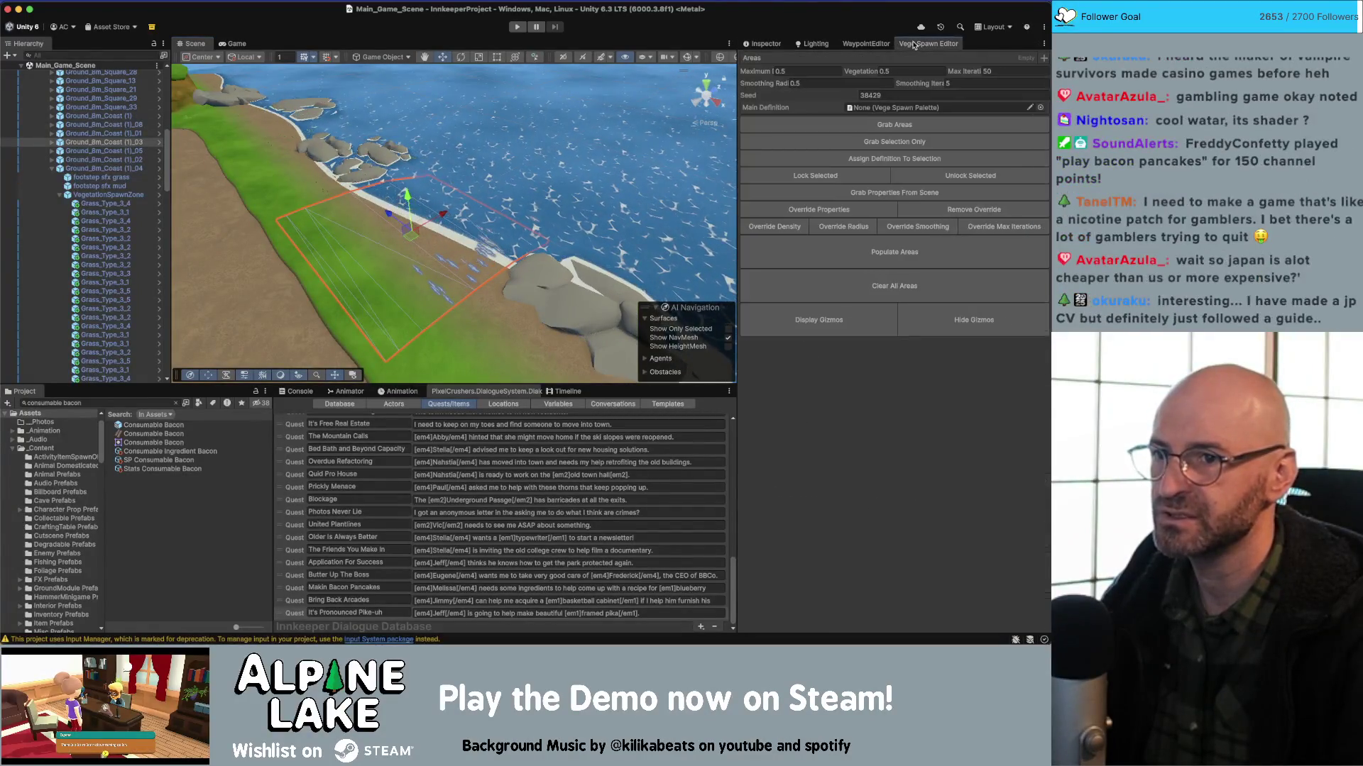
left_click(897, 263)
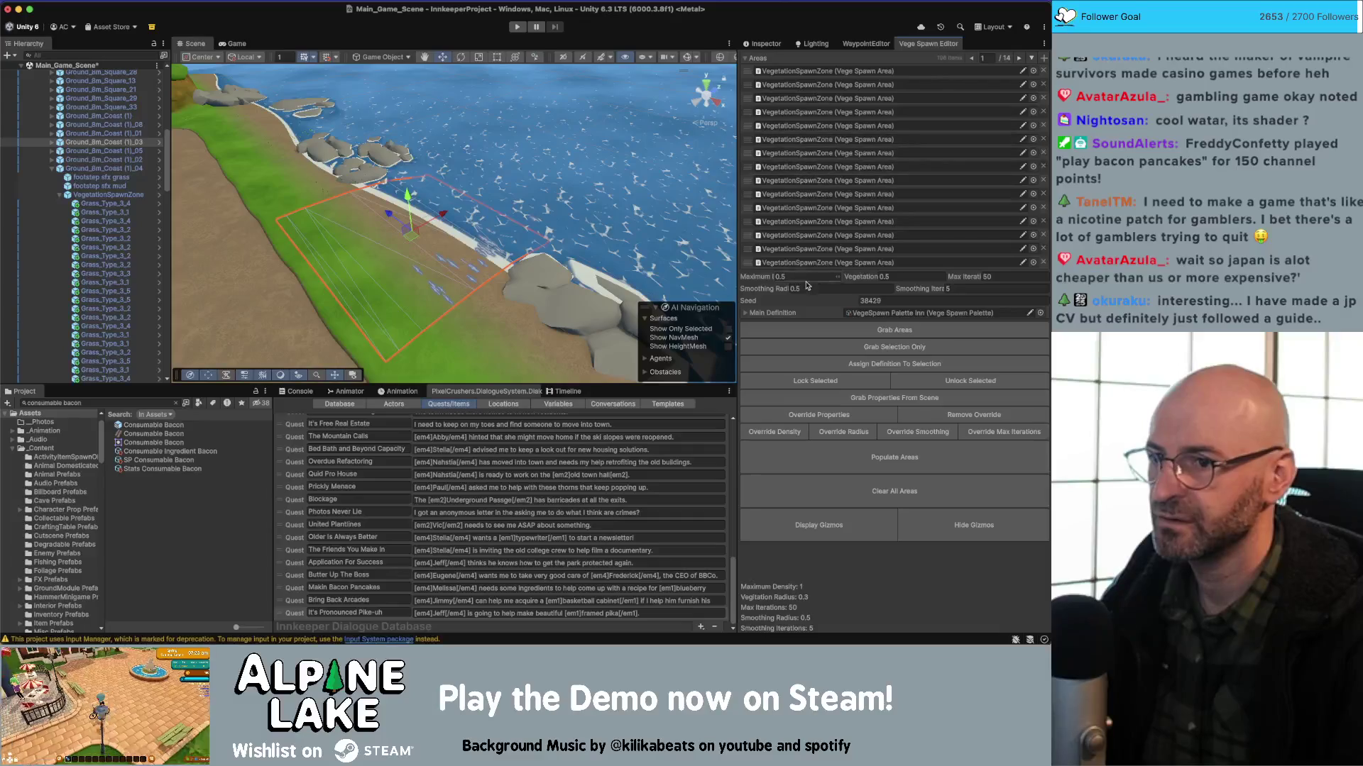
mouse_move(426, 213)
left_mouse_down()
mouse_move(270, 151)
mouse_move(500, 186)
left_mouse_up()
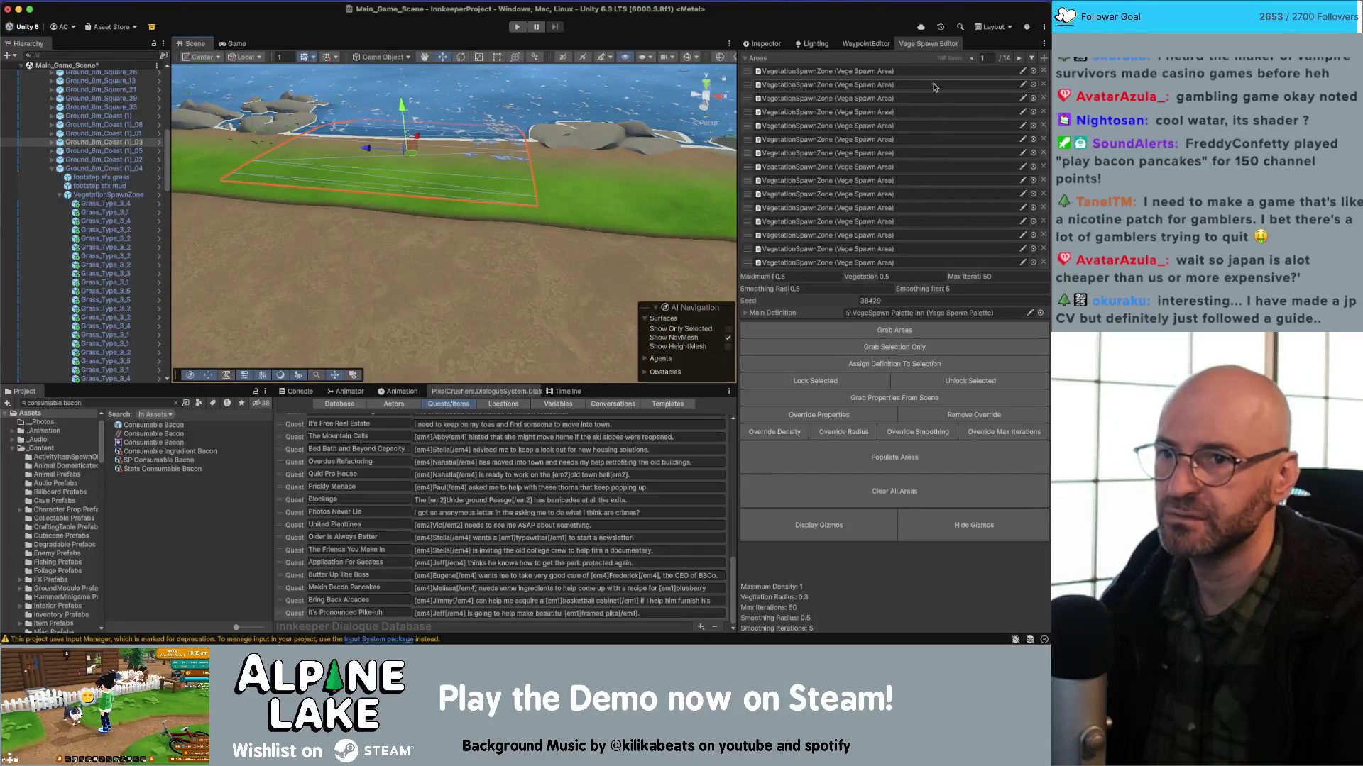
left_click(746, 60)
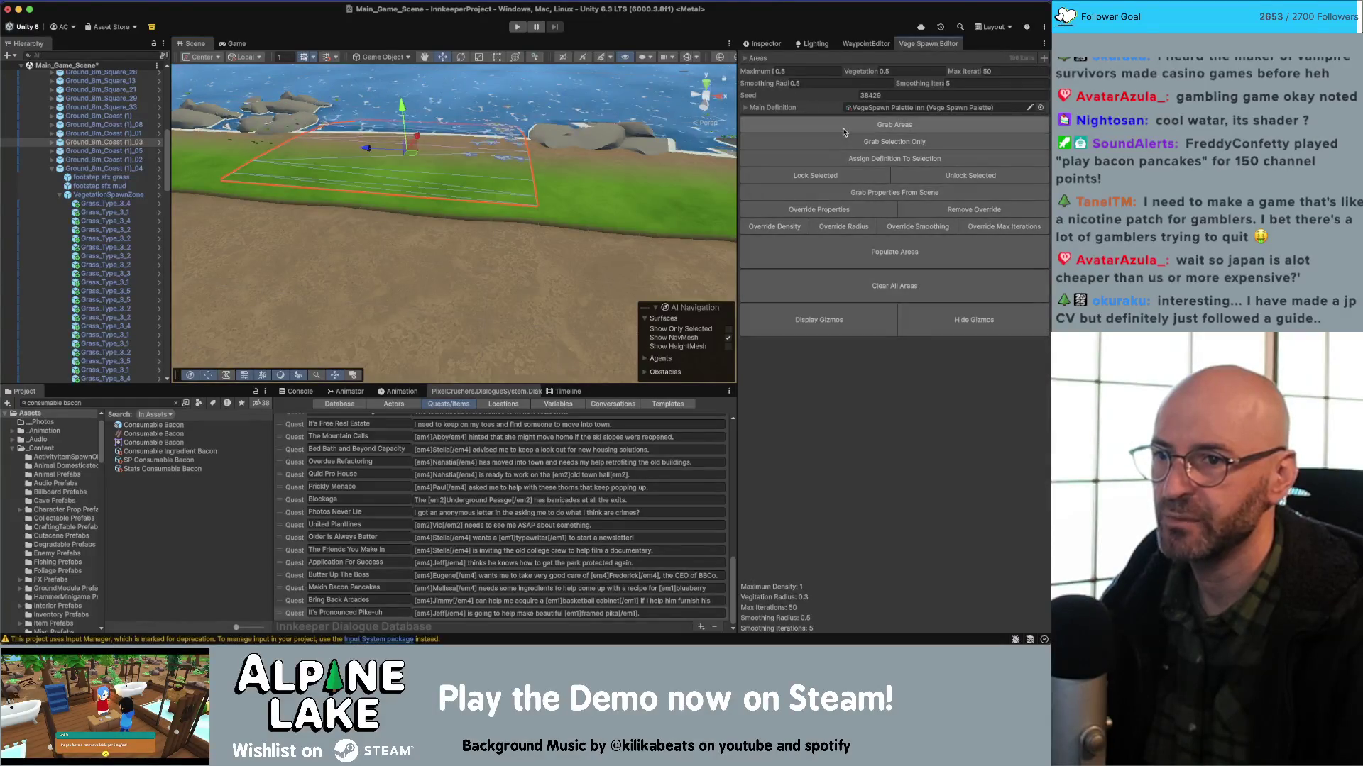
left_click(863, 251)
scroll(494, 149, "up", 5)
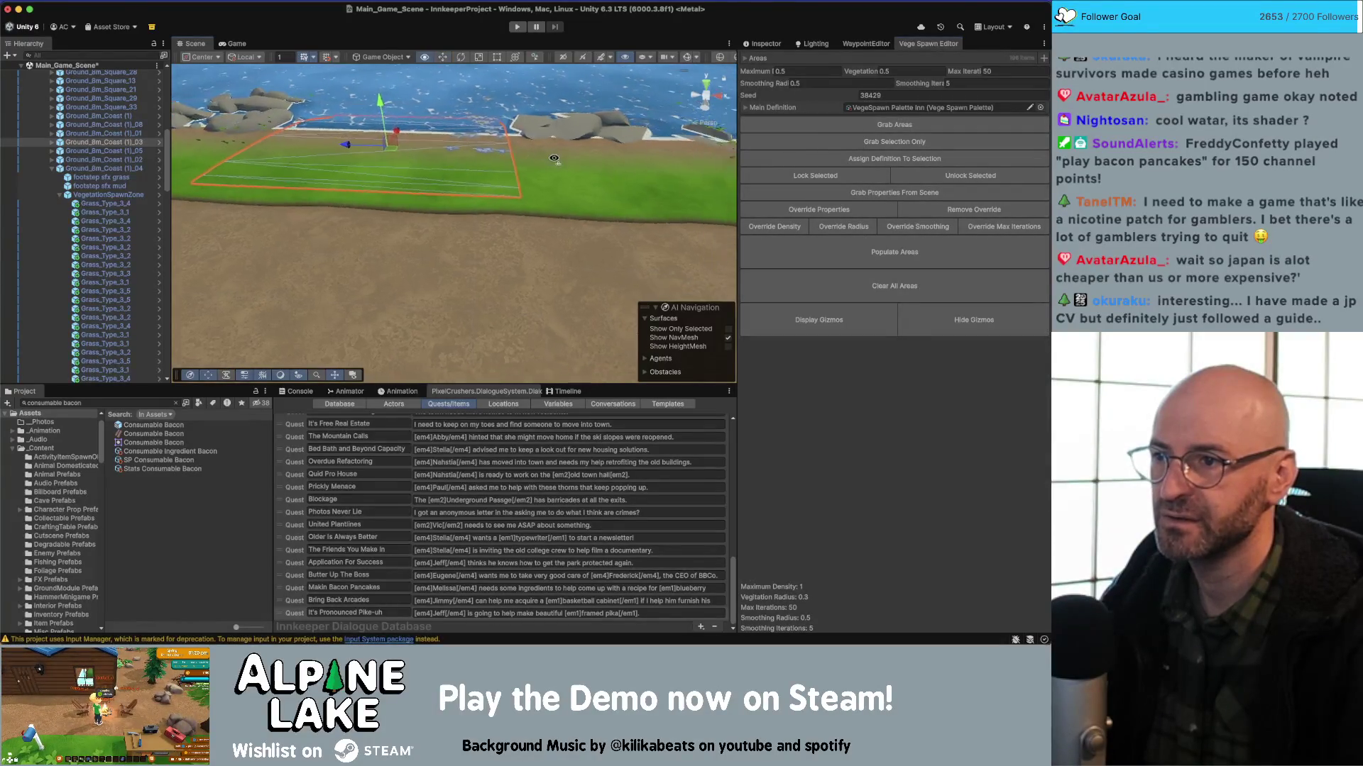
mouse_move(494, 149)
left_mouse_down()
mouse_move(859, 134)
mouse_move(863, 95)
mouse_move(818, 91)
mouse_move(497, 250)
mouse_move(511, 241)
left_mouse_up()
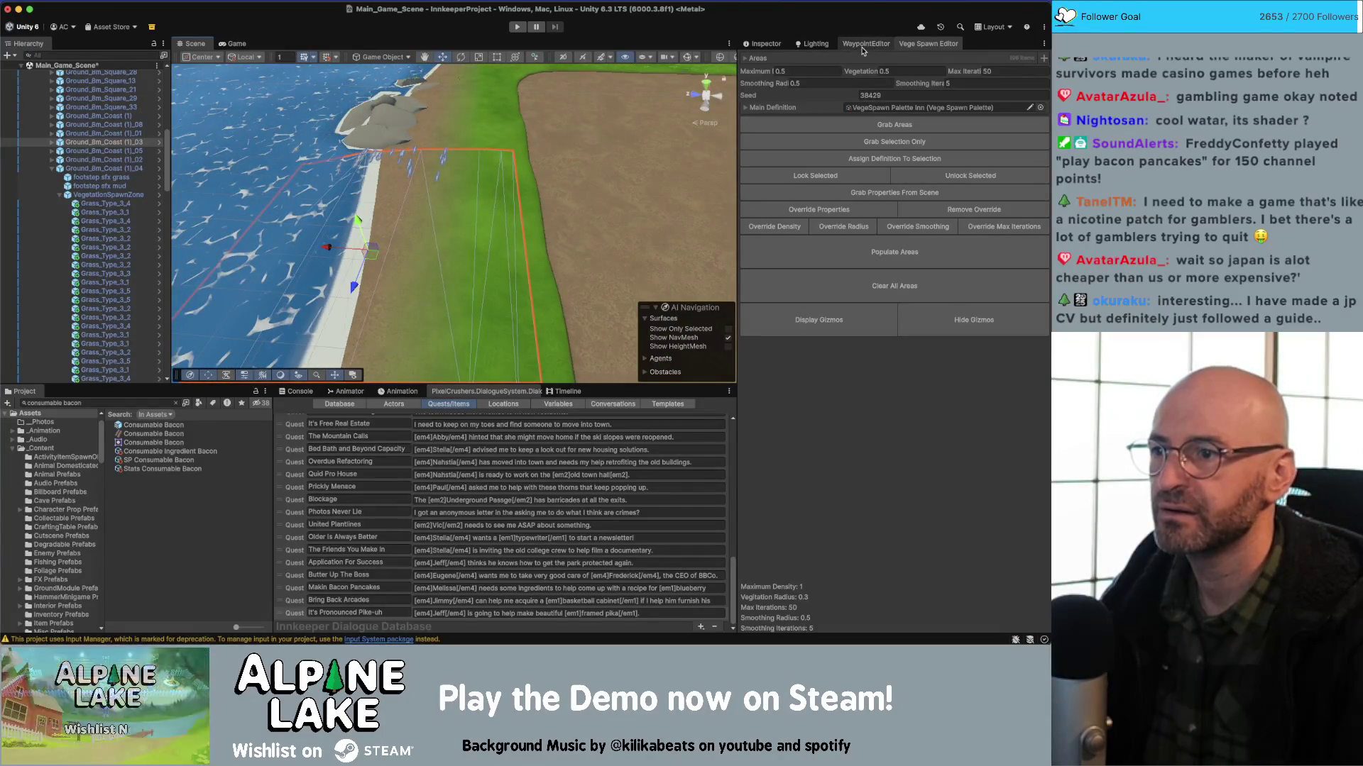
double_click(156, 127)
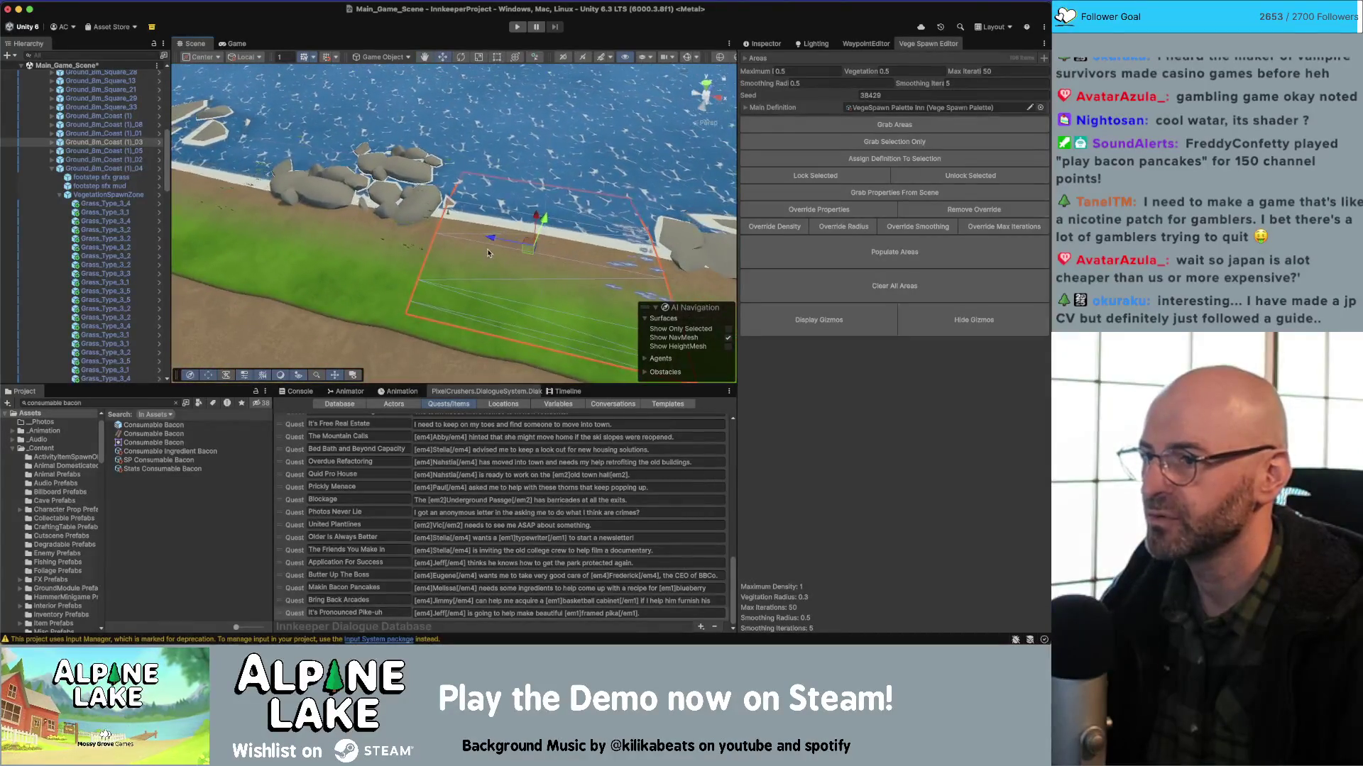
Select Ground_8m_Coast (1)_03 and set its Scale Y to 1.
left_click(776, 45)
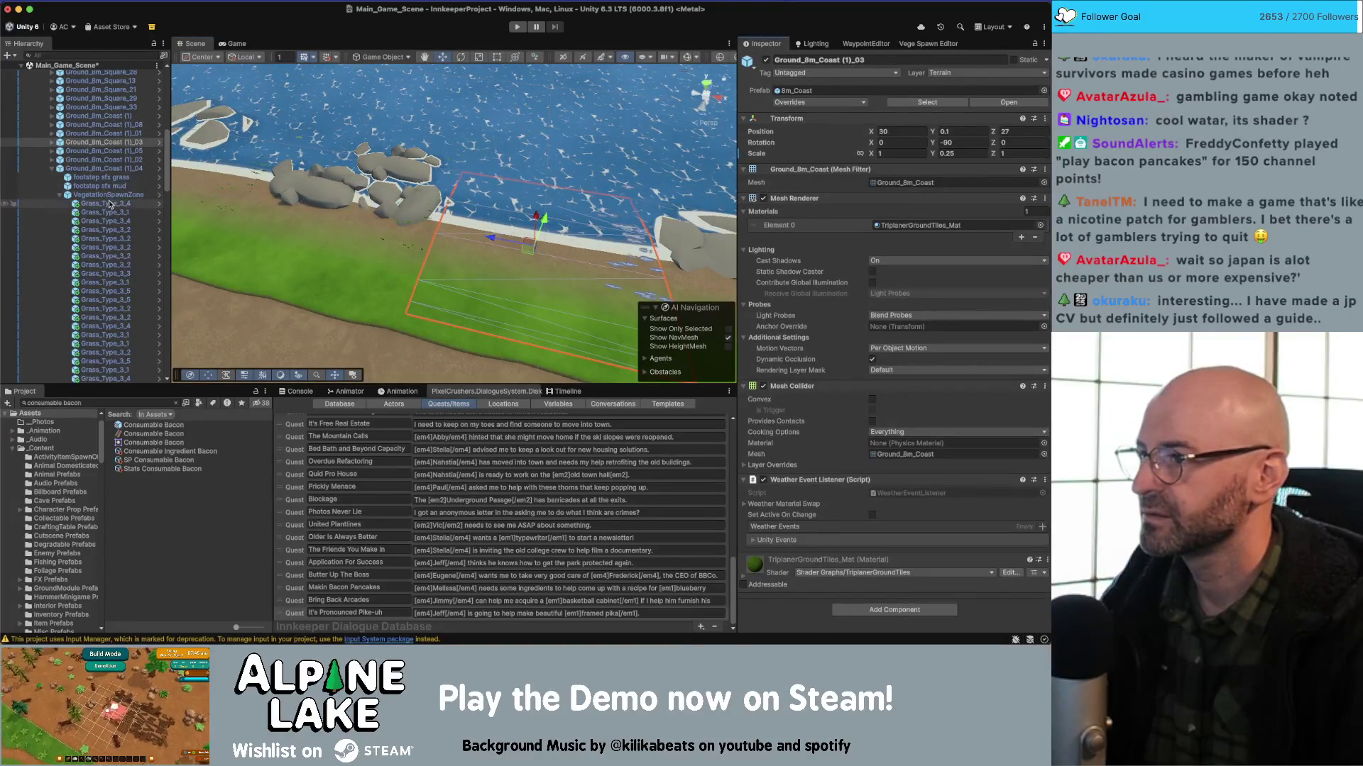
left_click(52, 168)
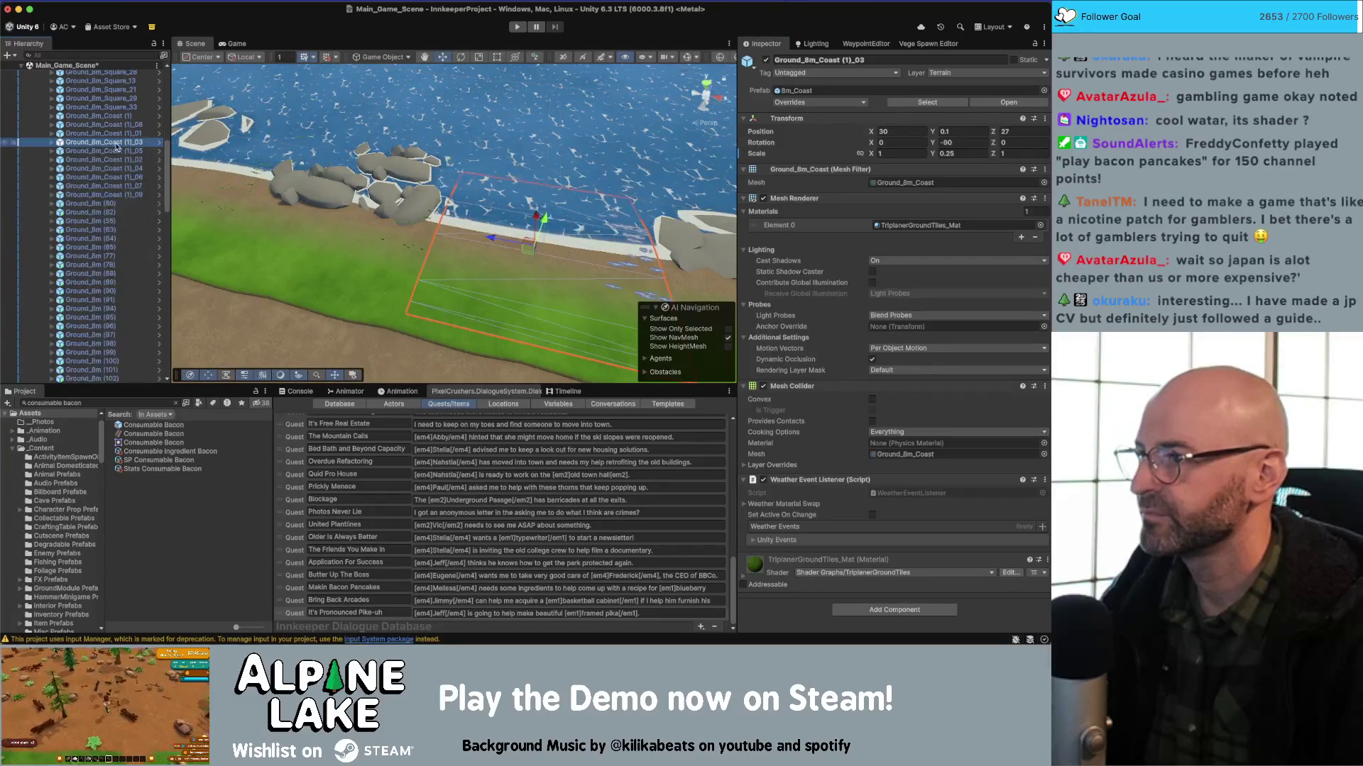
double_click(120, 135)
double_click(117, 142)
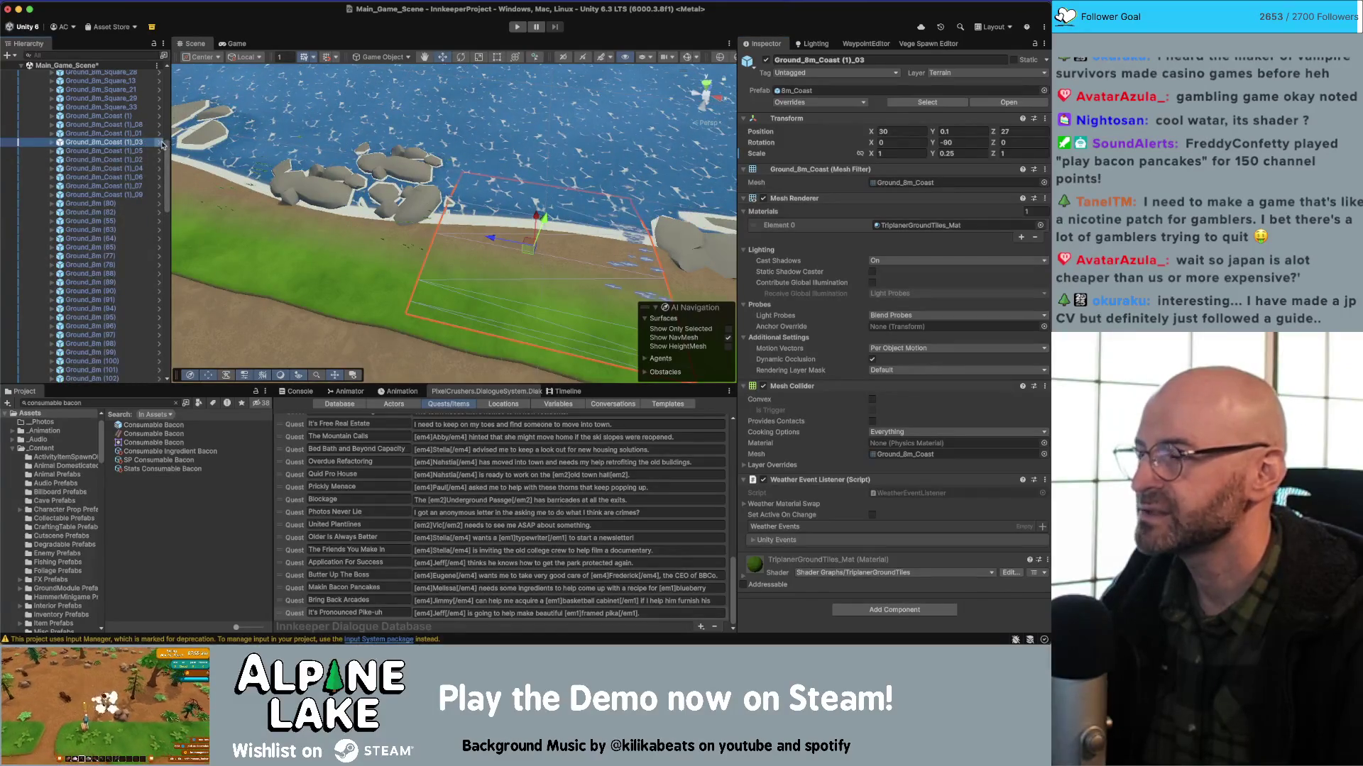
left_click(958, 153)
type("1")
mouse_move(589, 210)
left_mouse_down()
mouse_move(396, 156)
mouse_move(392, 125)
mouse_move(596, 173)
left_mouse_up()
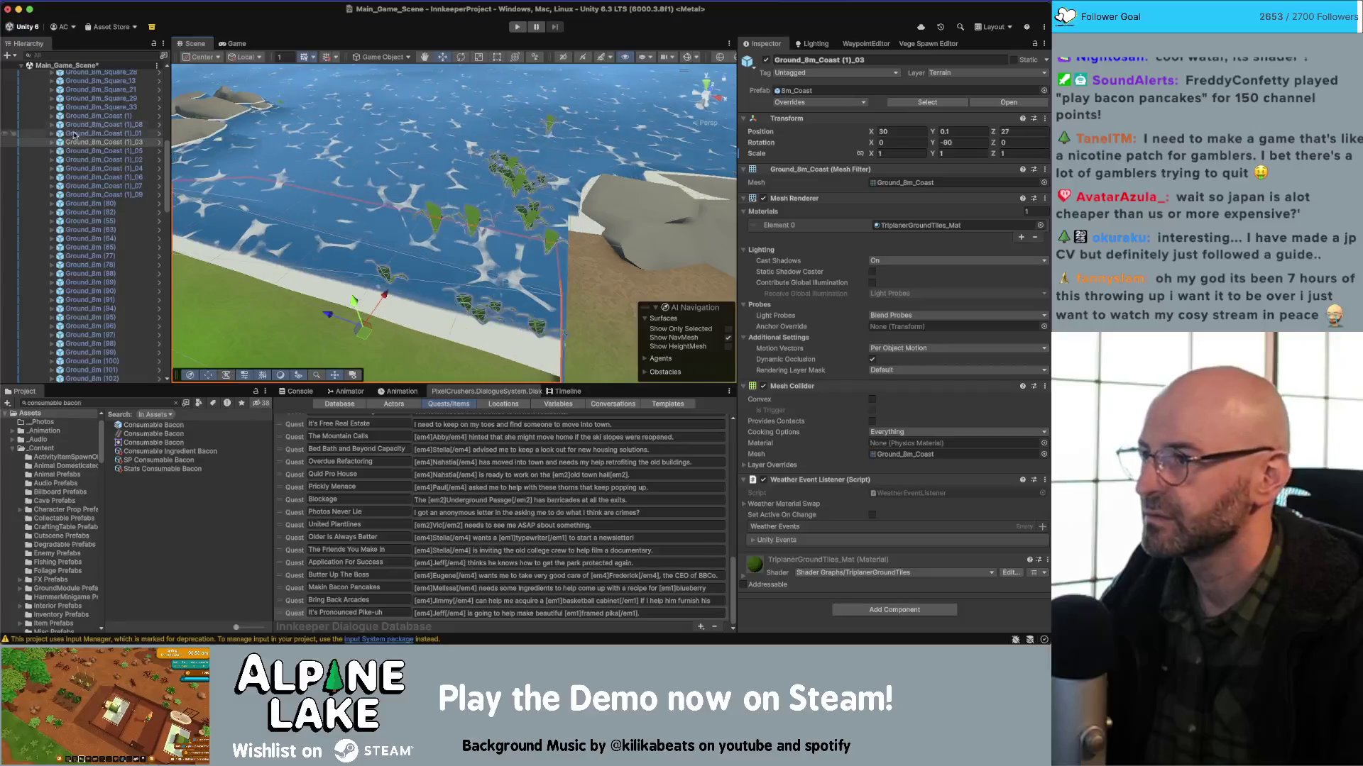
Check its VegetationSpawnZone child, set Scale Y back to 0.25, and open the WaypointEditor tab.
left_click(52, 141)
left_click(96, 168)
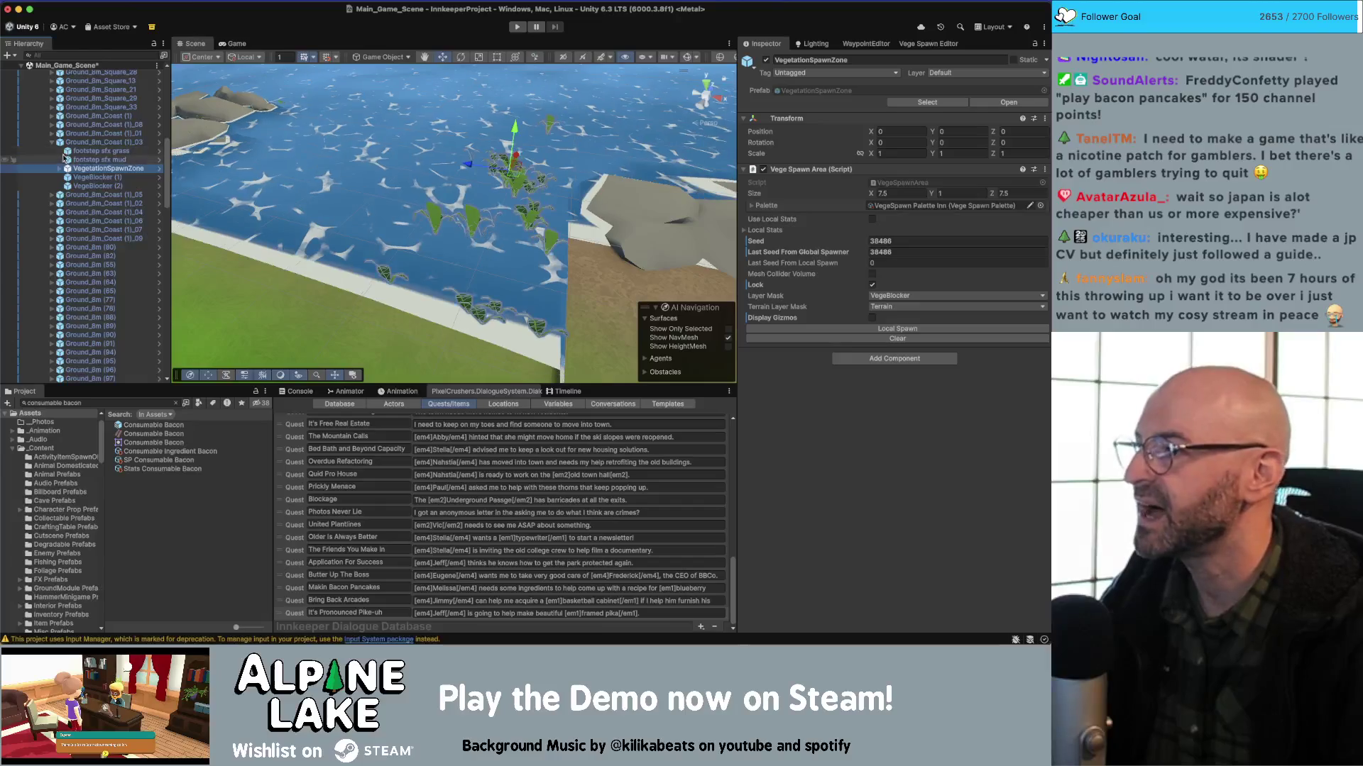
left_click(113, 142)
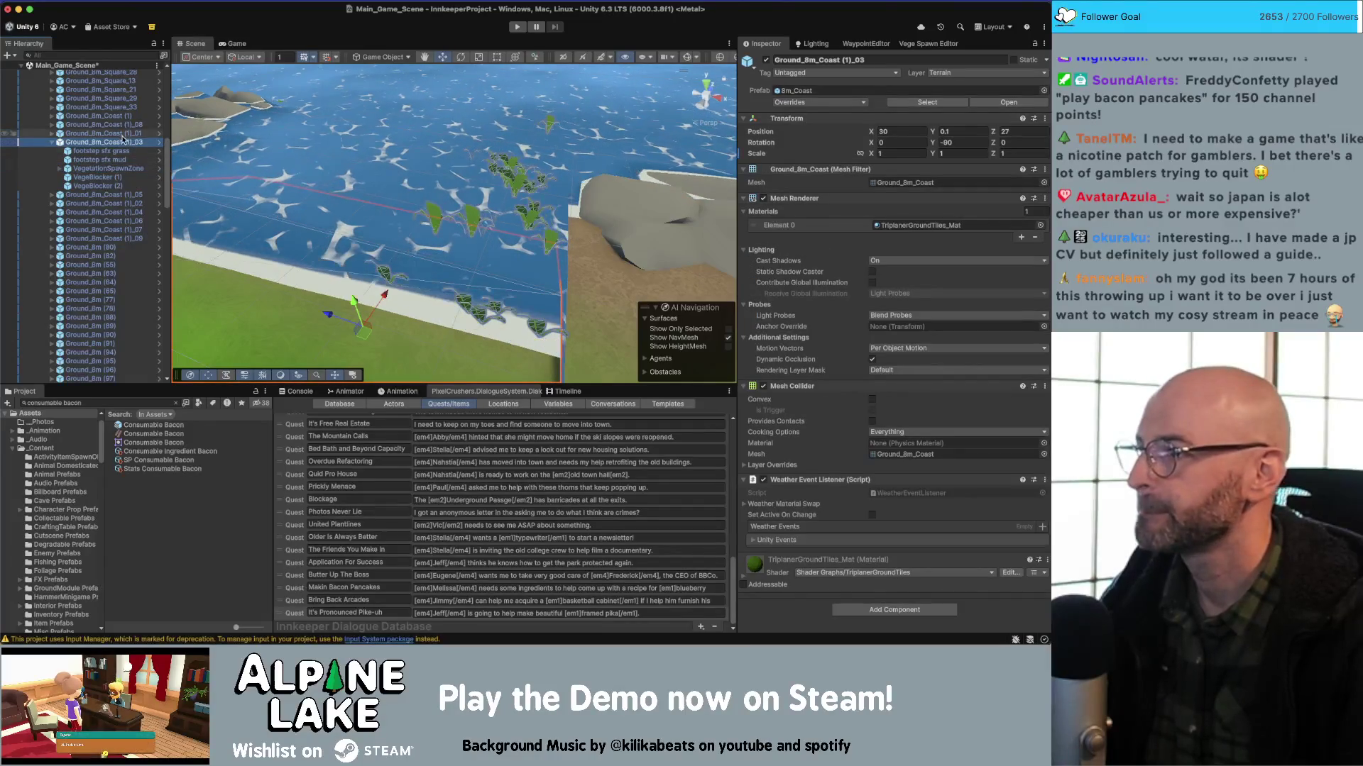
left_click(107, 169)
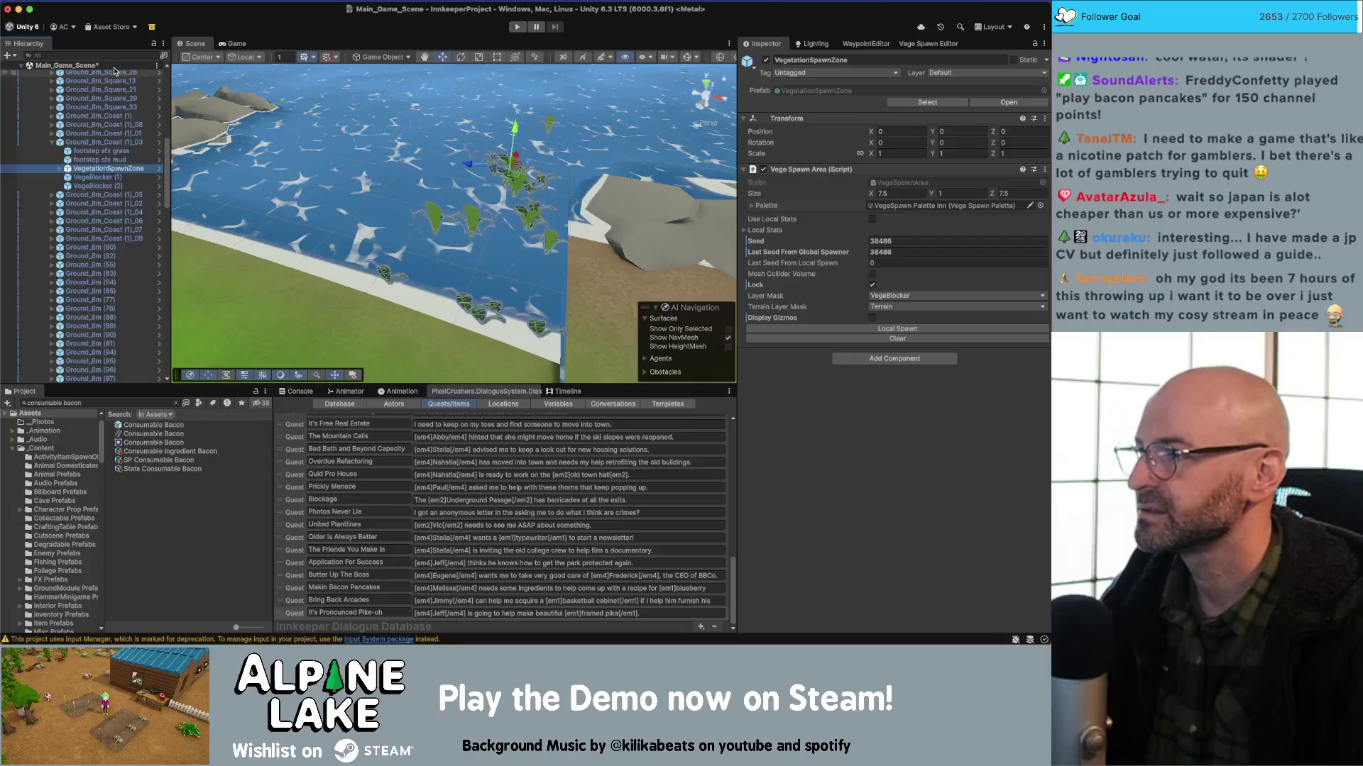
left_click(103, 143)
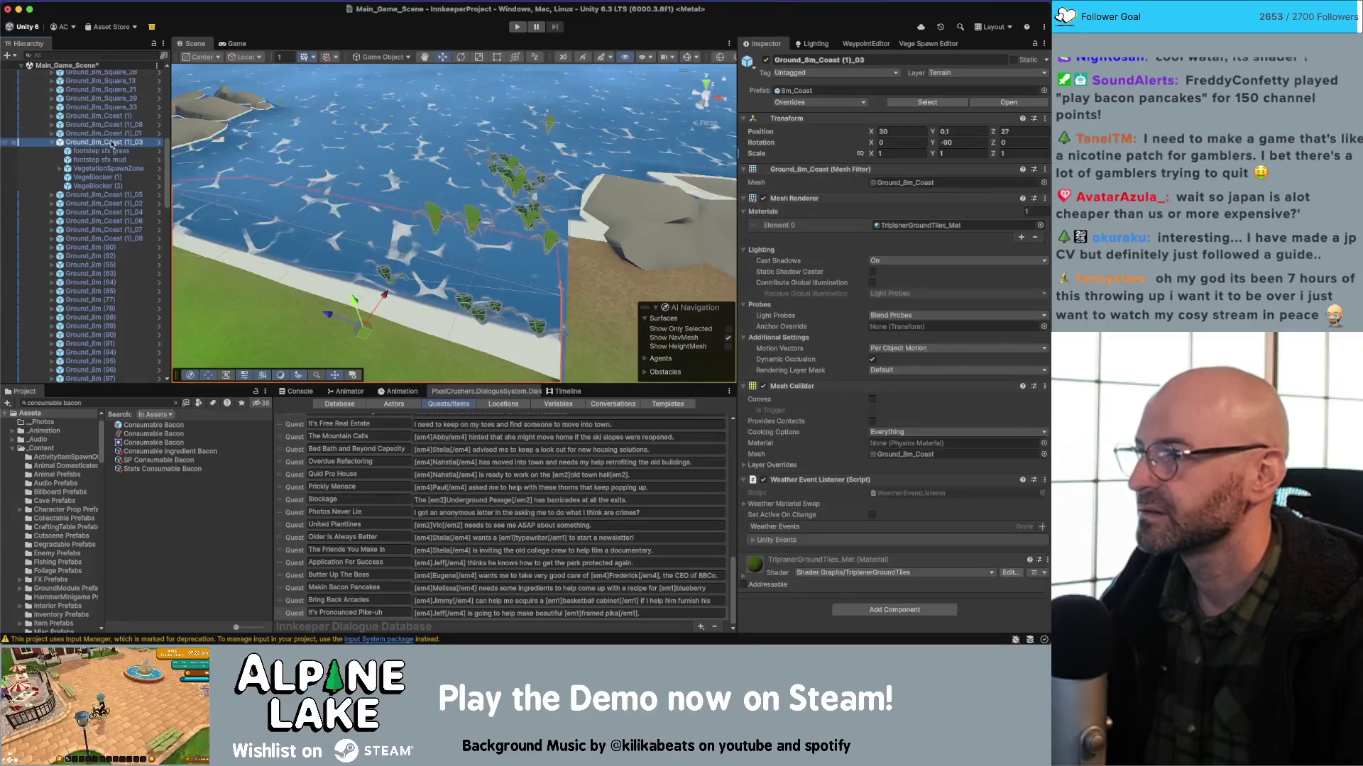
type("-90")
left_click(959, 154)
type(".25")
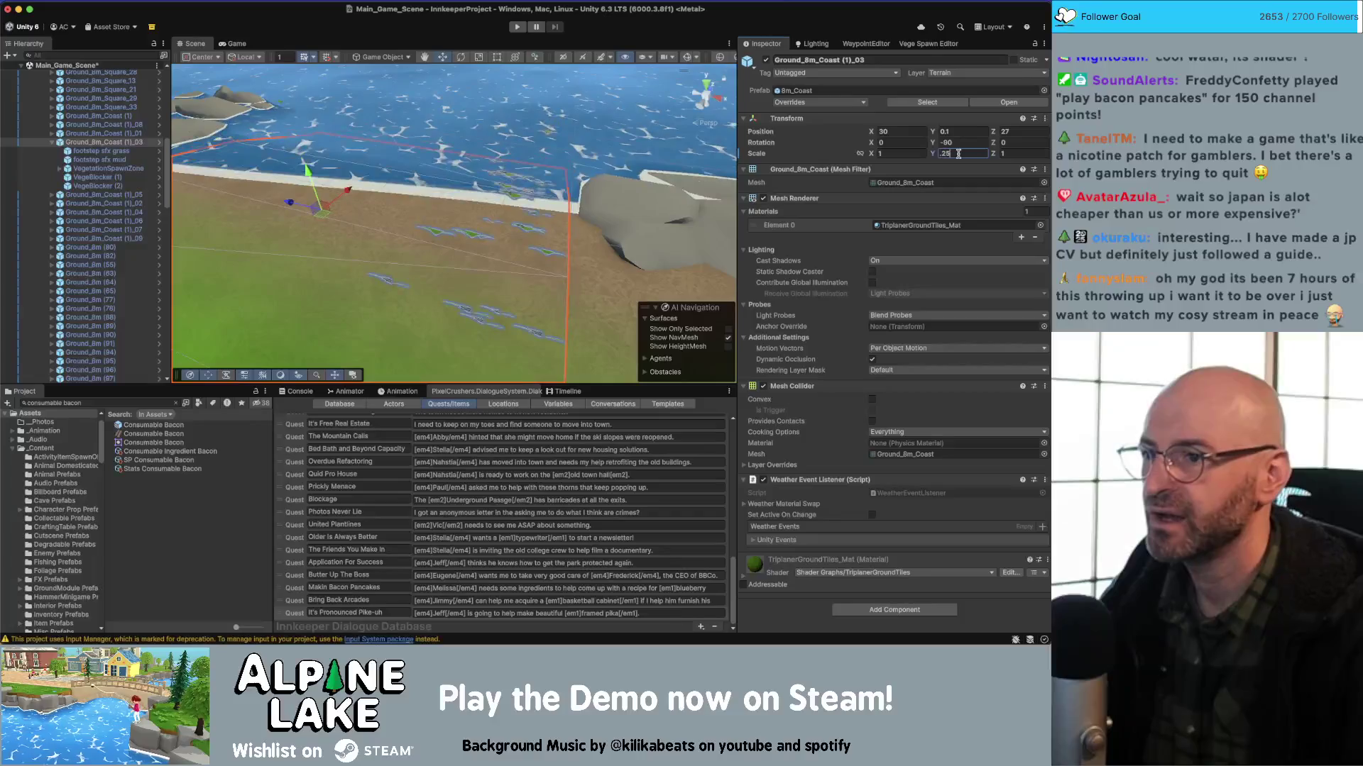
left_click(489, 225)
scroll(489, 226, "up", 5)
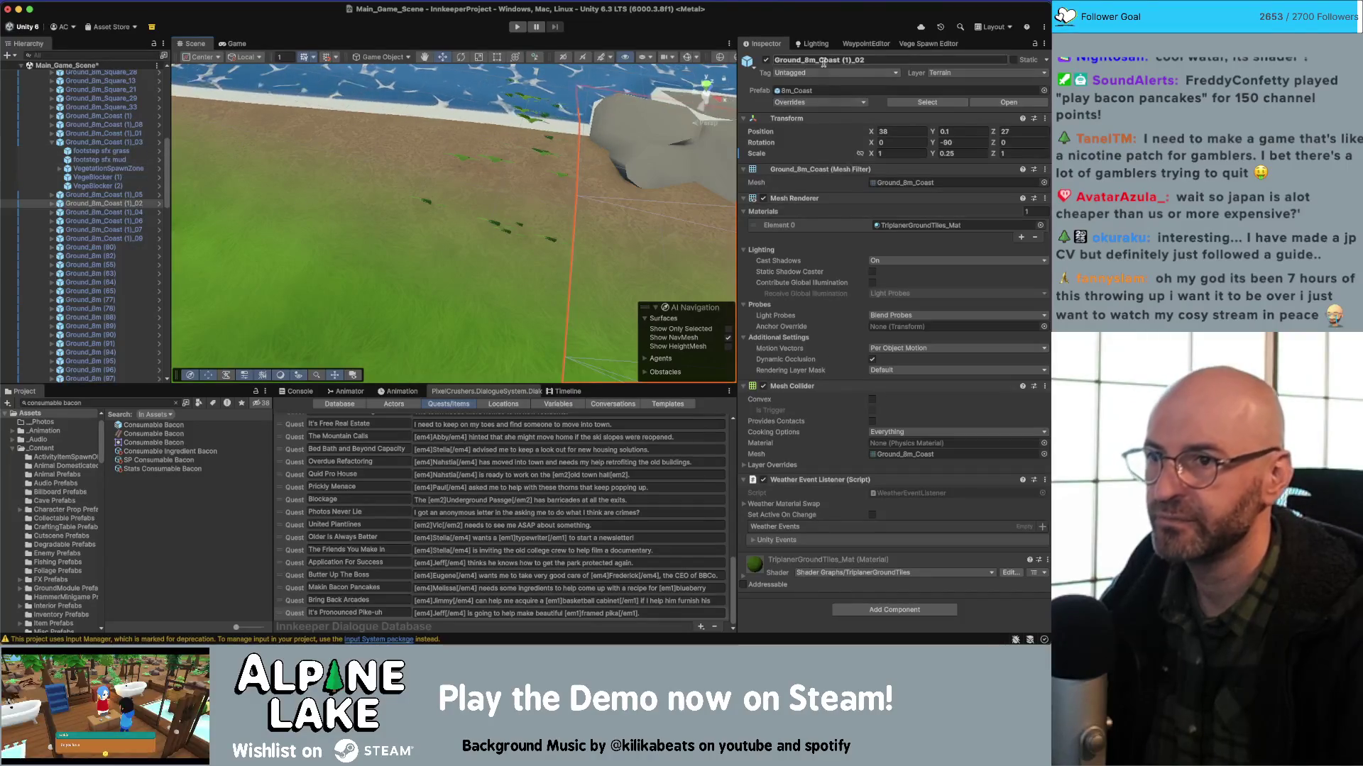
left_click(866, 44)
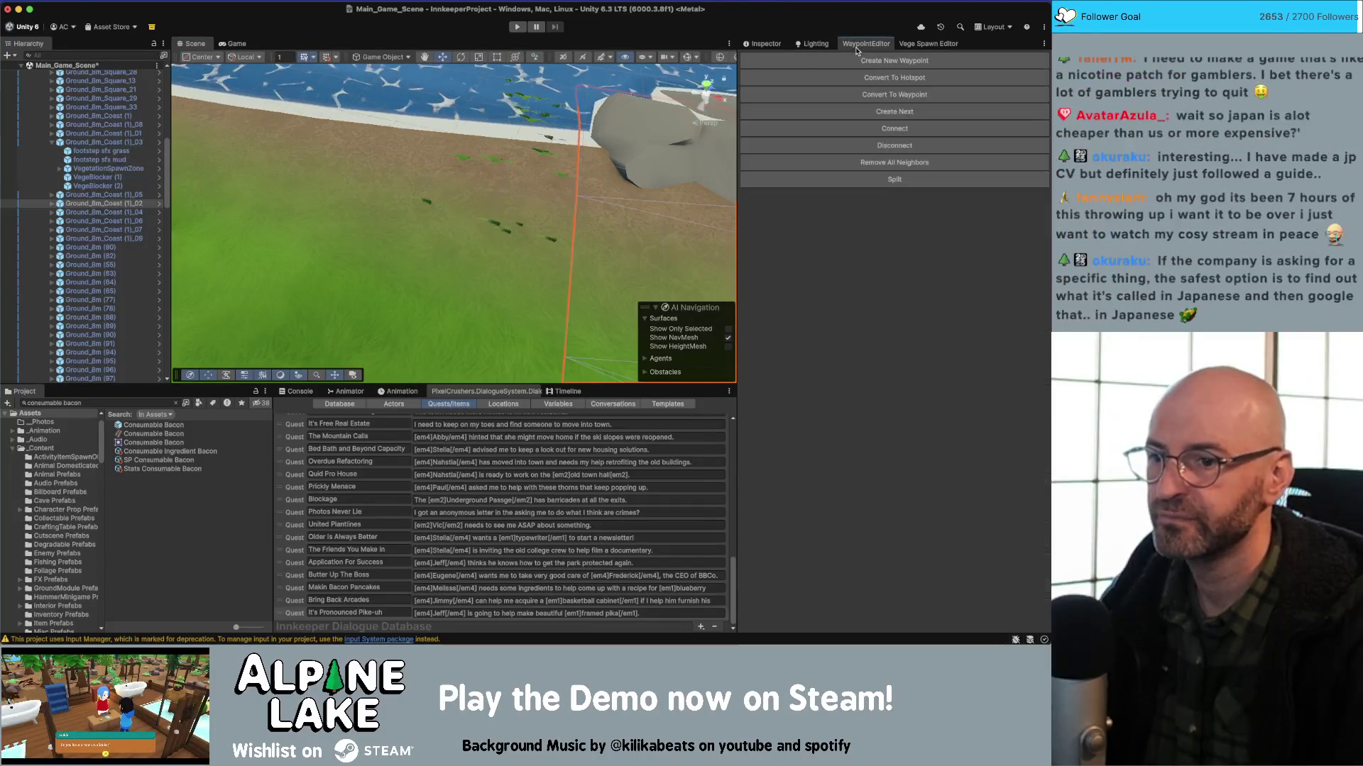
Select coast pieces (1) through (1)_09, frame them, and limit spawn areas to that selection.
left_click(912, 44)
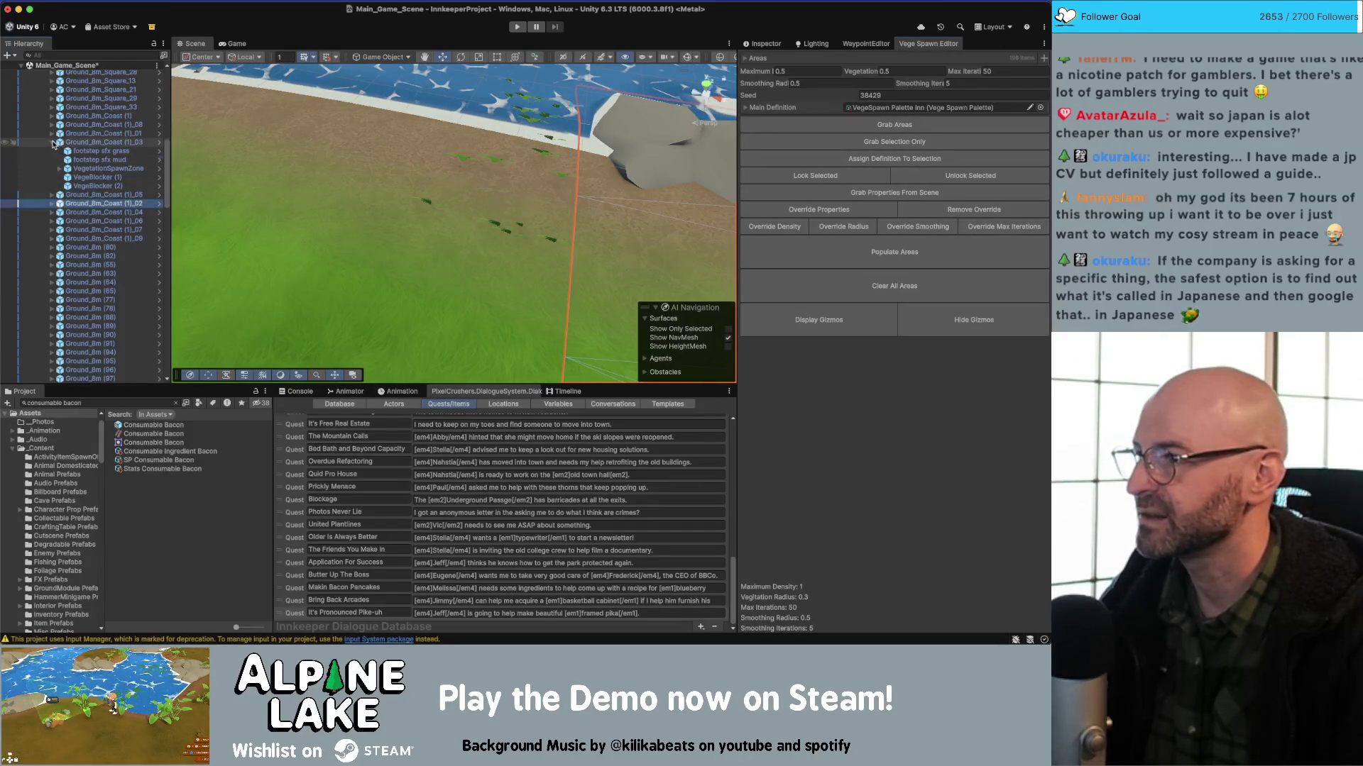
left_click(53, 142)
left_click(106, 195)
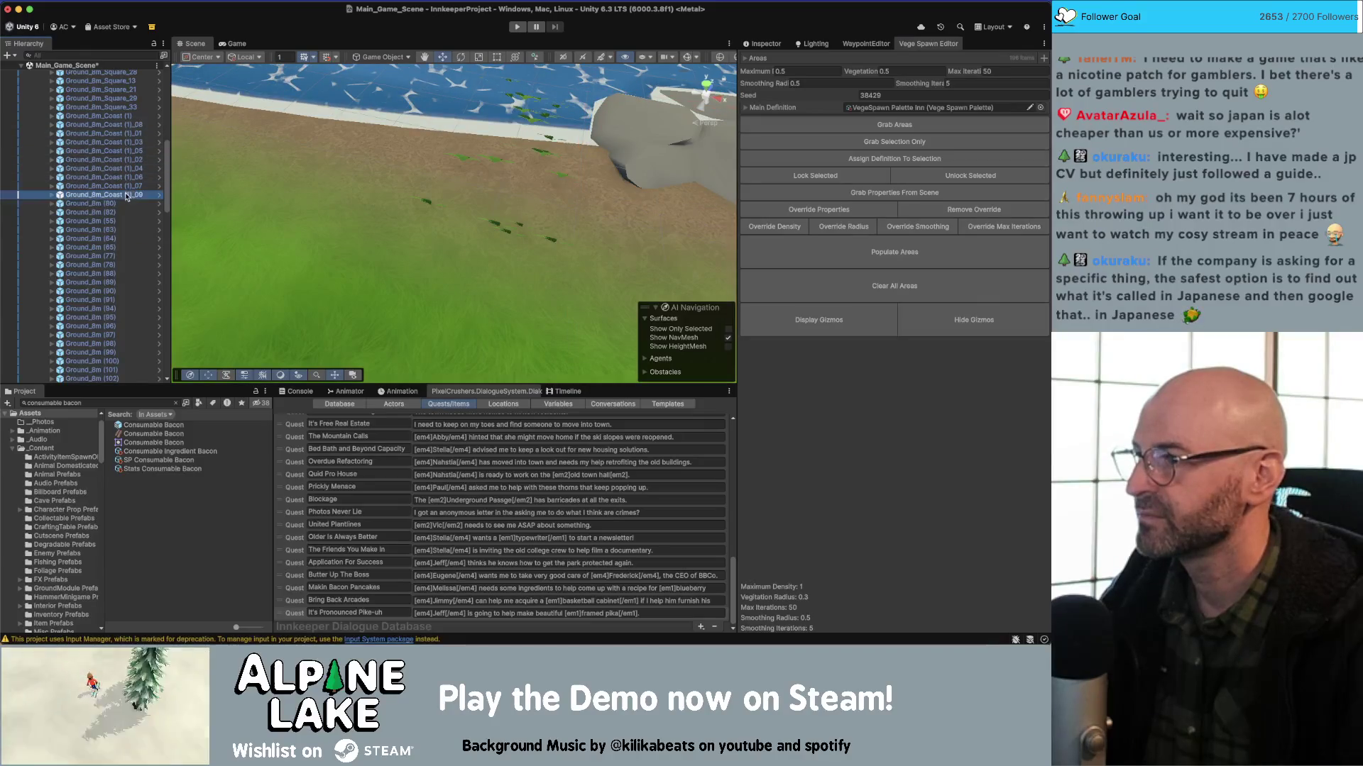
left_click(106, 116, "shift")
key("f")
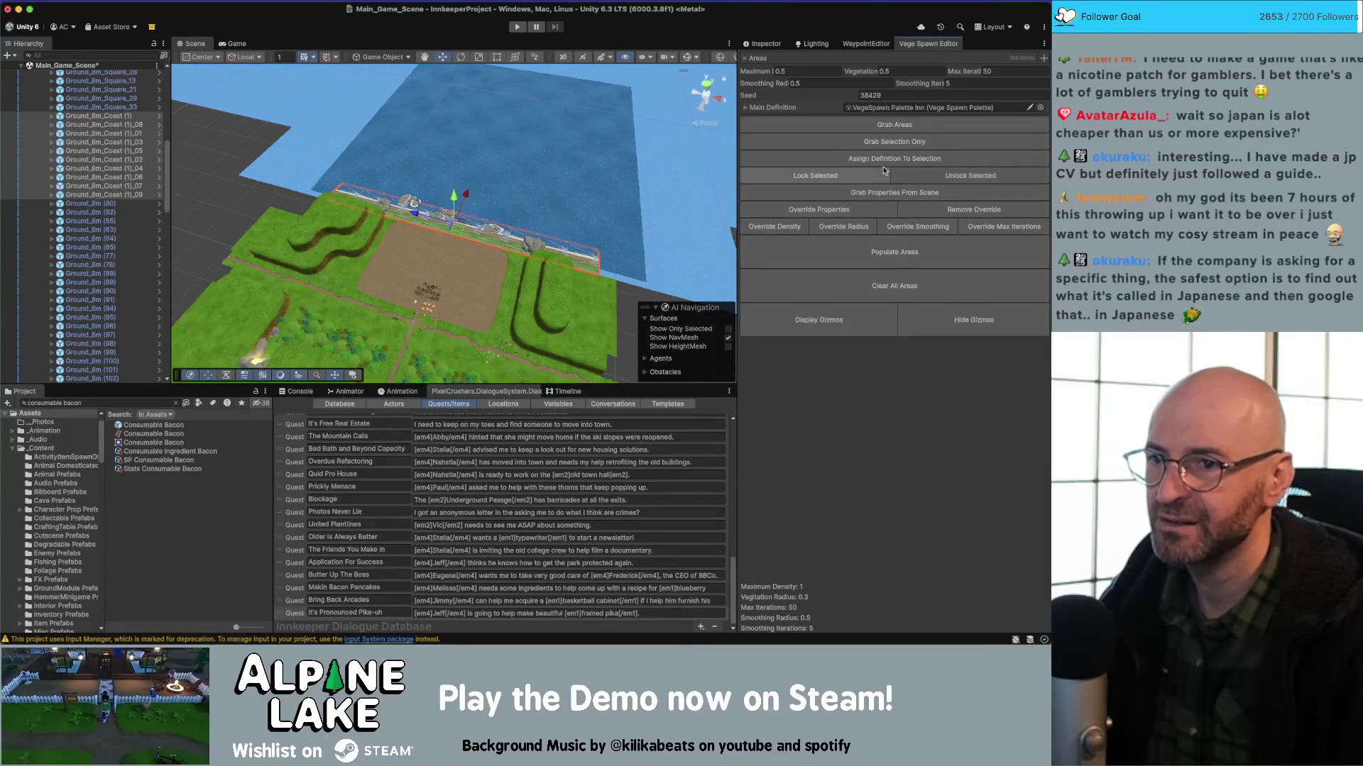
left_click(890, 144)
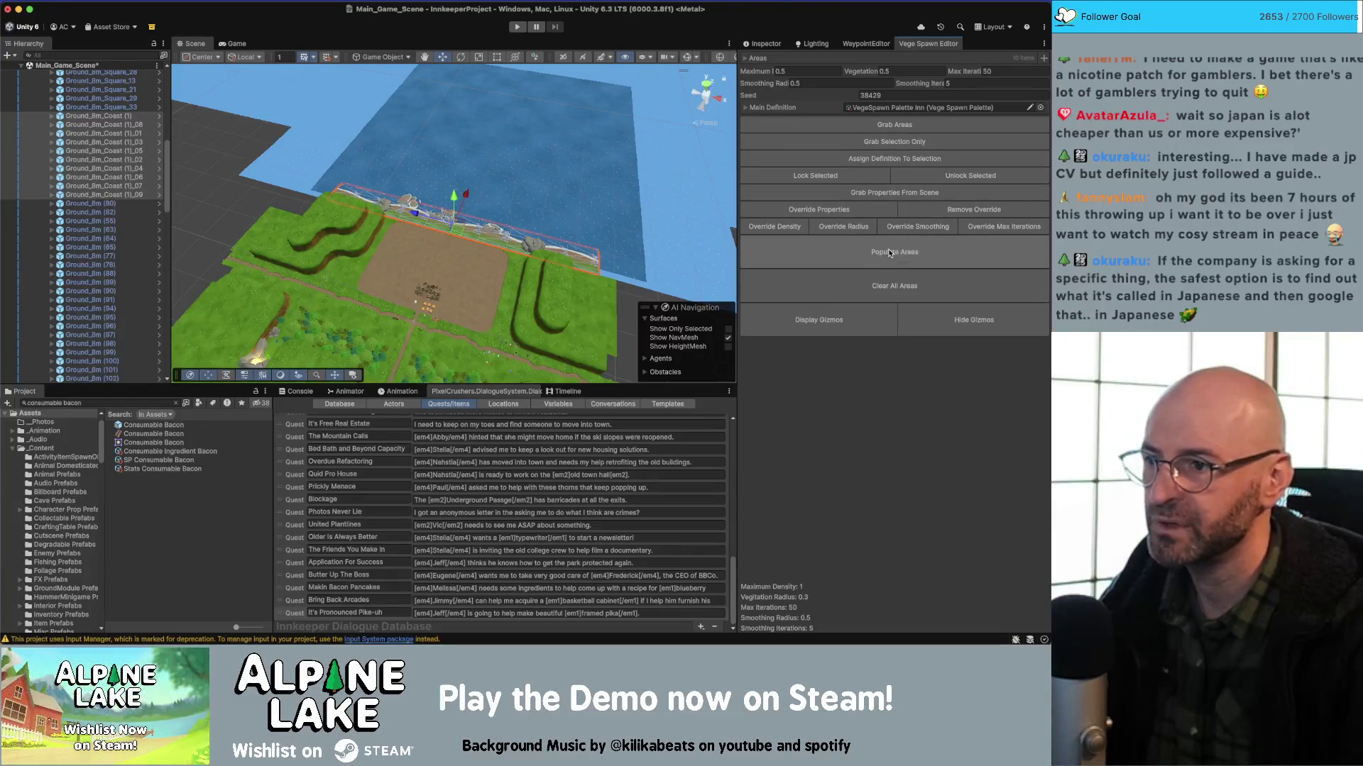
Orbit around the coast rocks and select only the Ground_8m_Coast (1)_04 tile.
left_click_drag(497, 195, 505, 185)
scroll(504, 181, "up", 10)
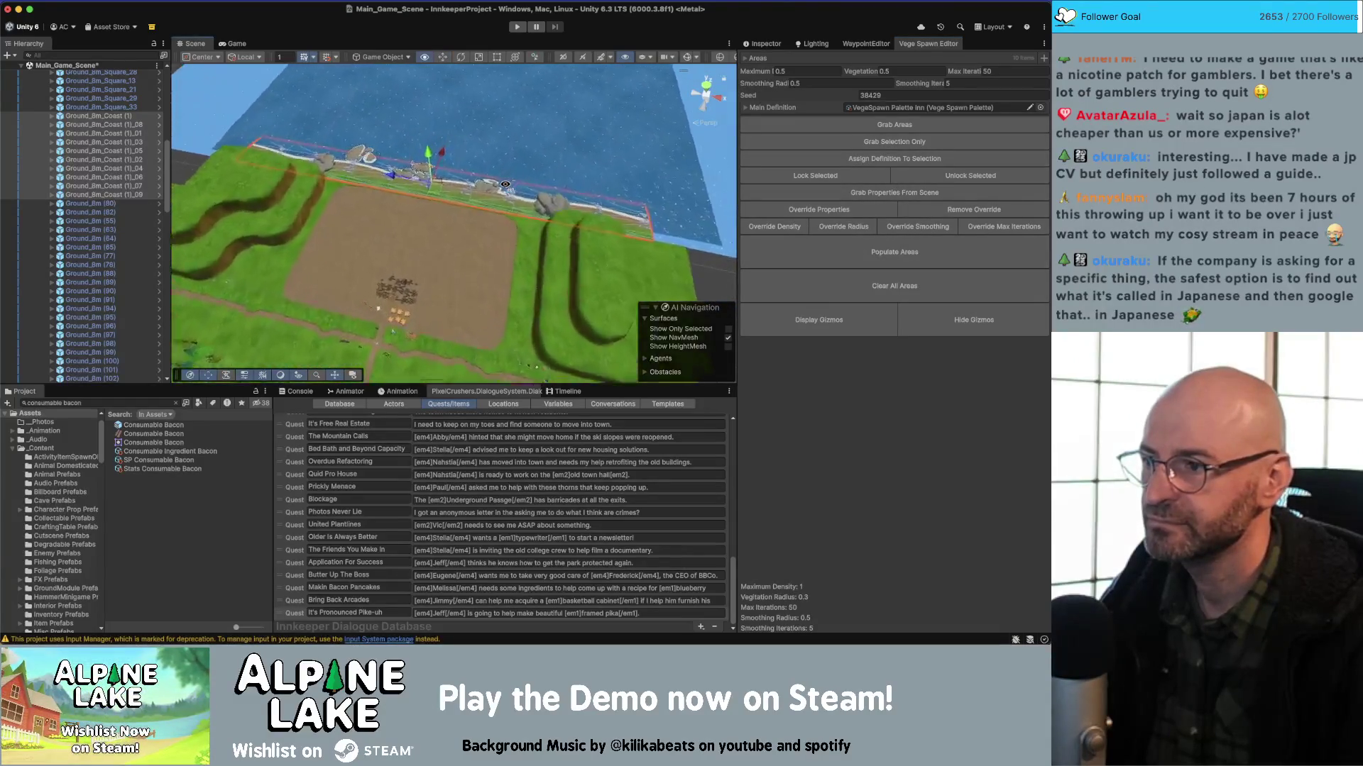
scroll(499, 169, "down", 10)
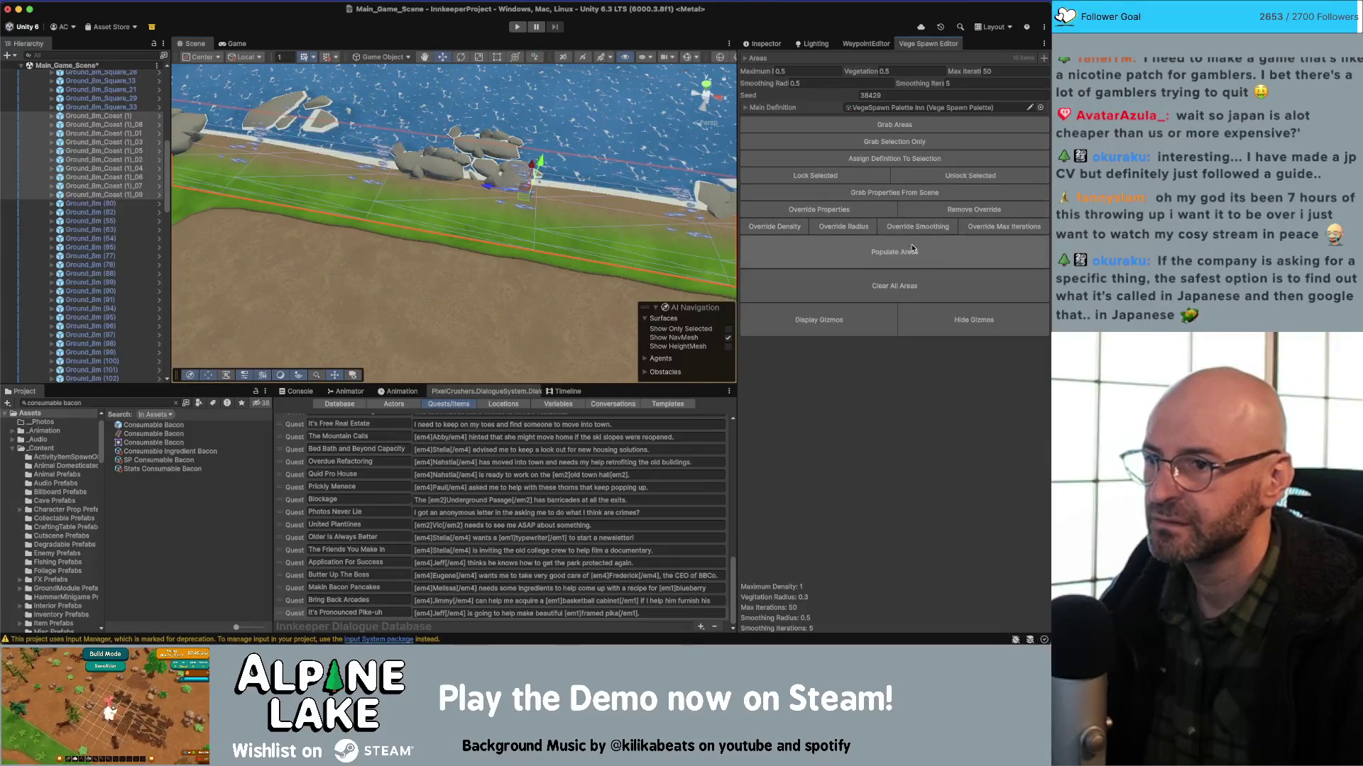
left_click_drag(561, 181, 594, 184)
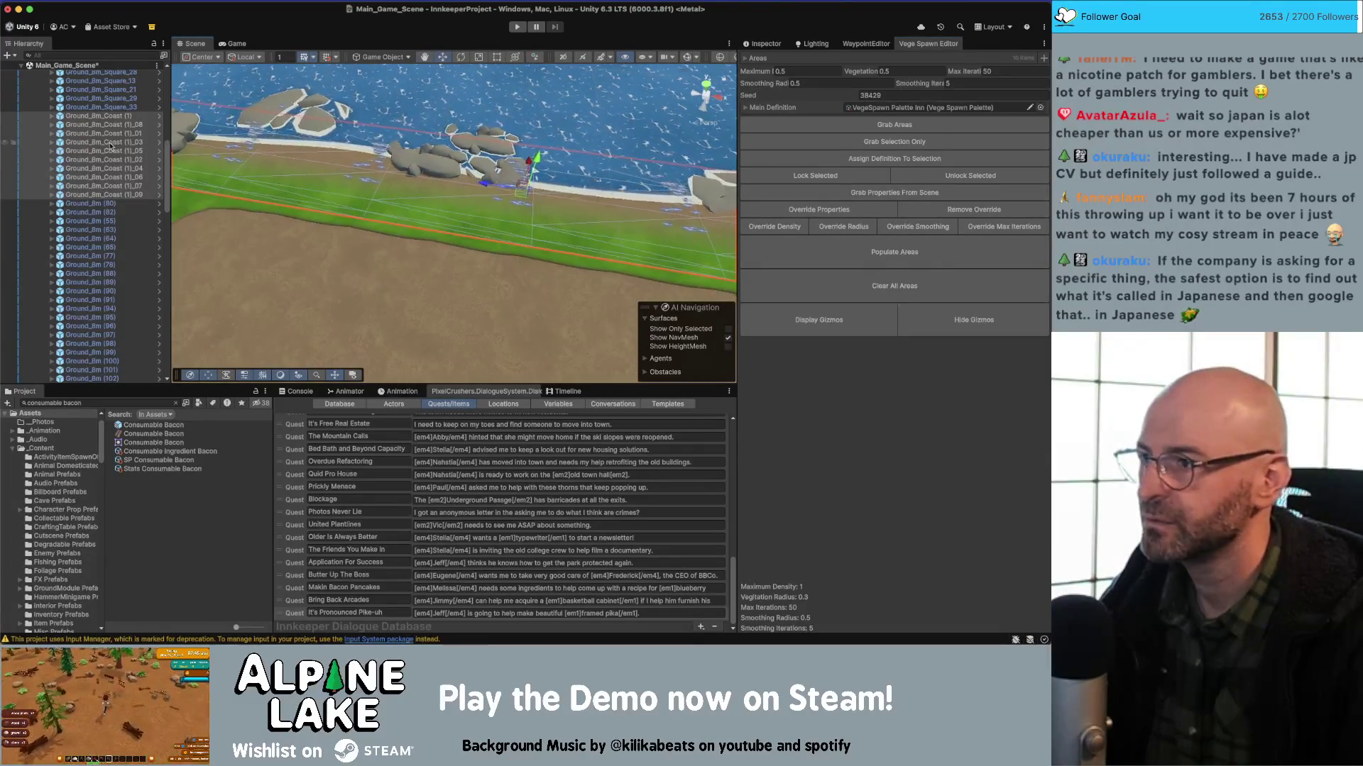
left_click(461, 153)
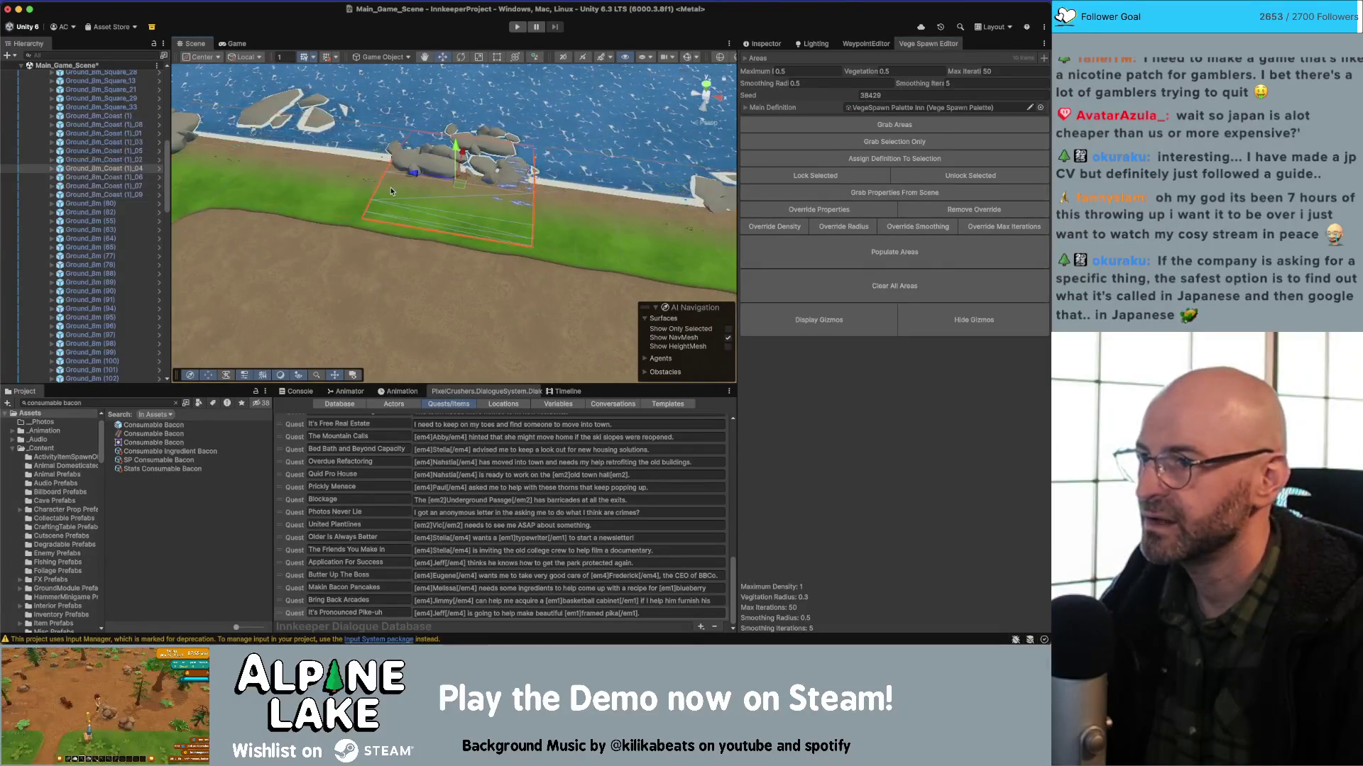
Run Local Spawn on the VegetationSpawnZones of coast tiles (1)_04 and (1)_05.
left_click(746, 60)
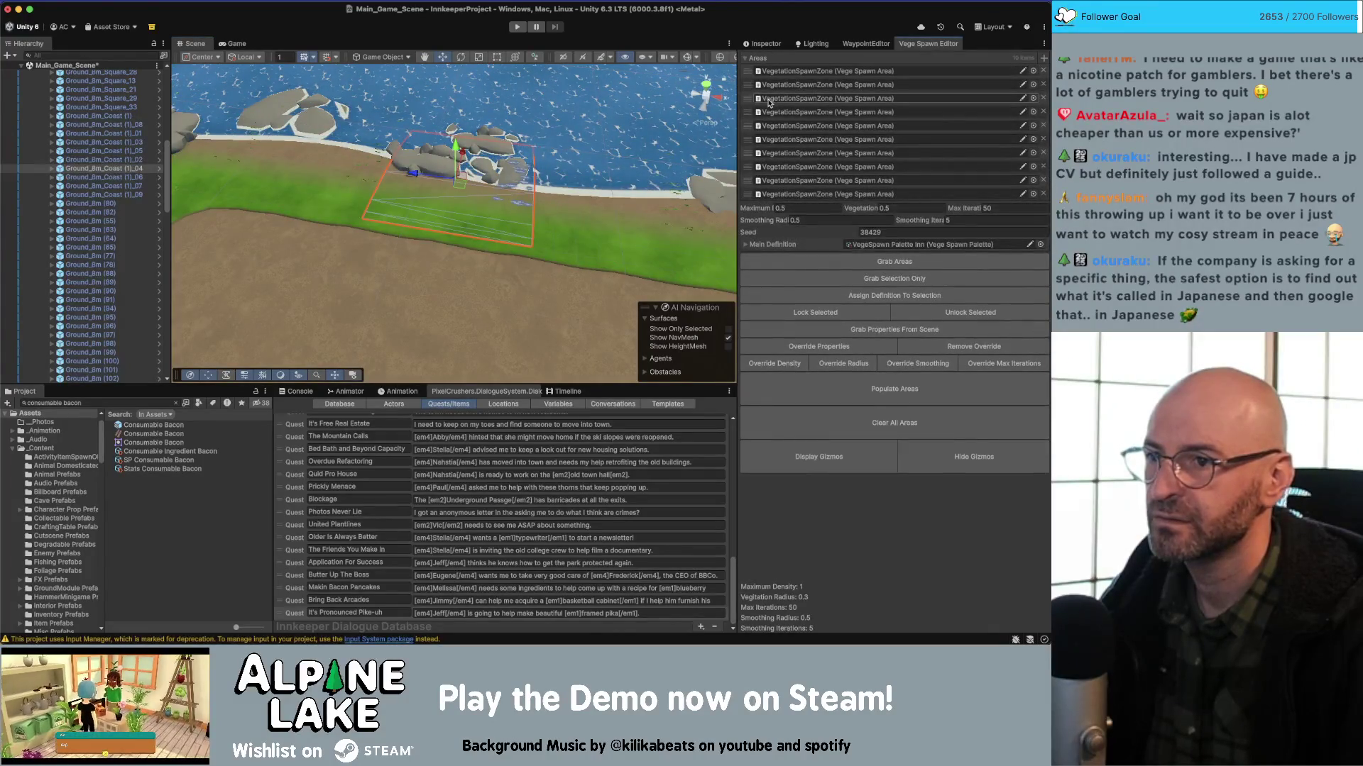
left_click(50, 170)
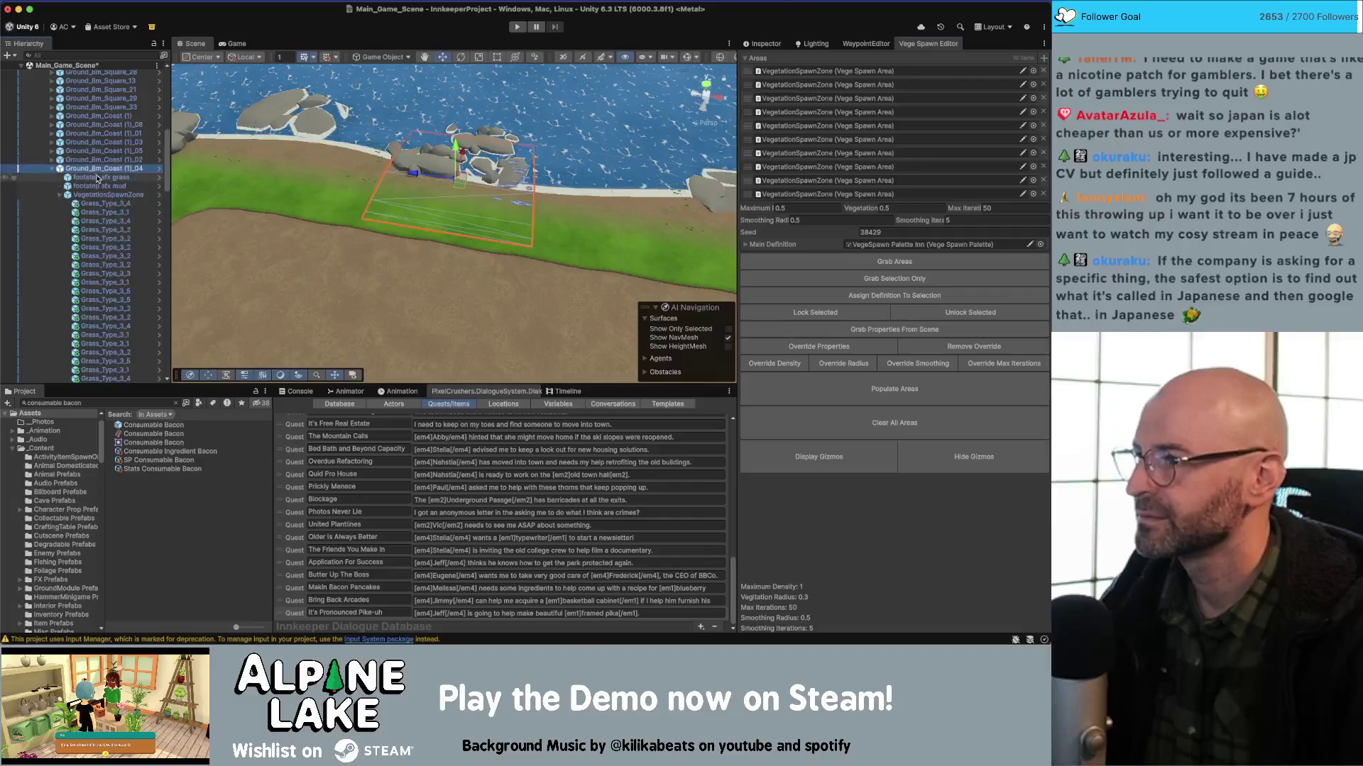
left_click(766, 43)
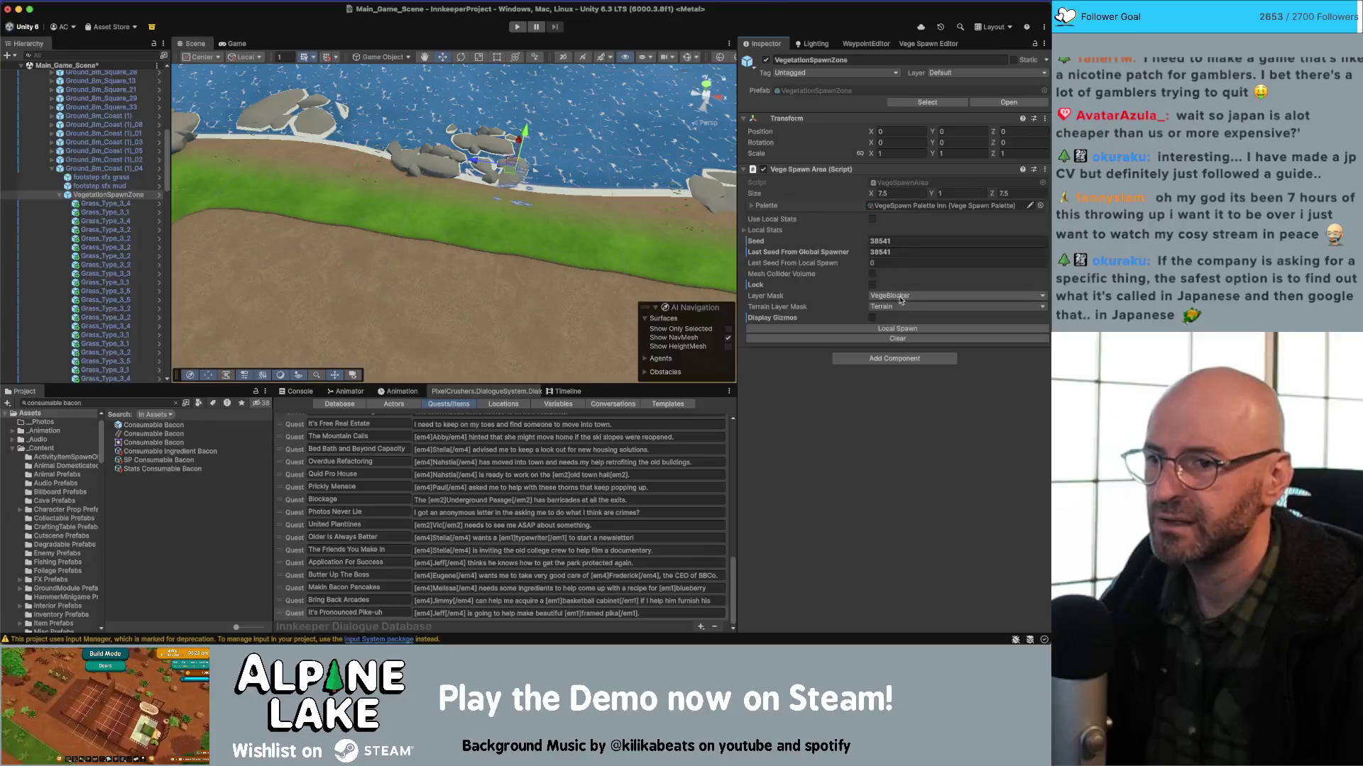
left_click(902, 330)
left_click(902, 329)
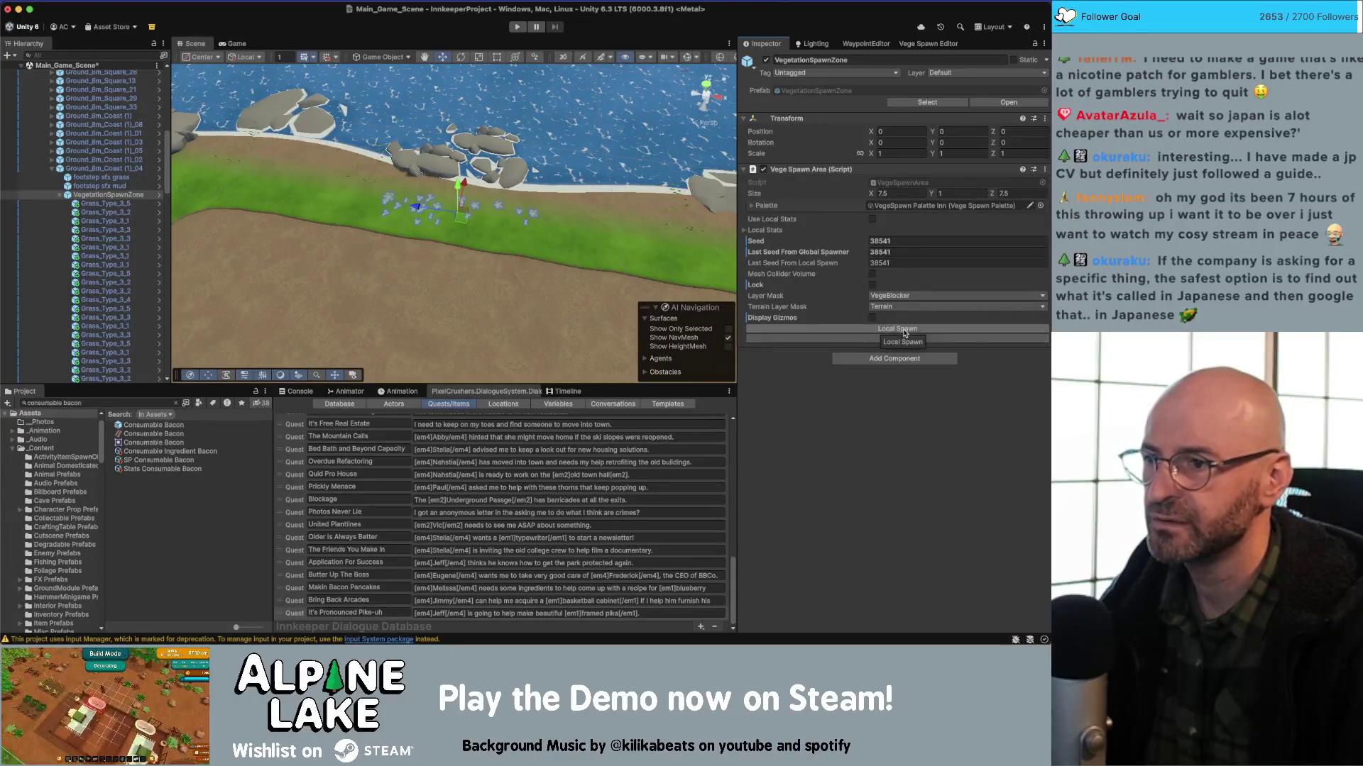
left_click(60, 194)
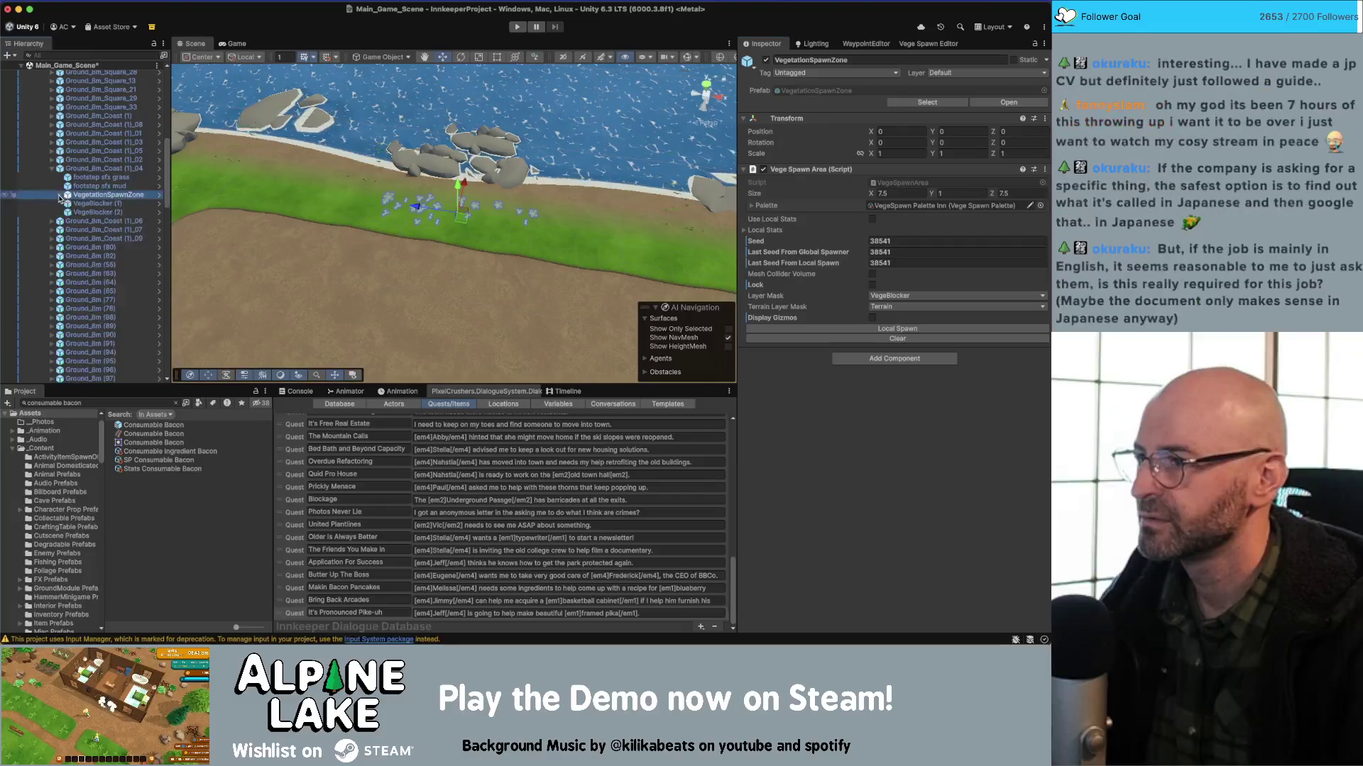
mouse_move(398, 213)
left_mouse_down()
mouse_move(444, 181)
mouse_move(419, 216)
left_mouse_up()
left_click(414, 220)
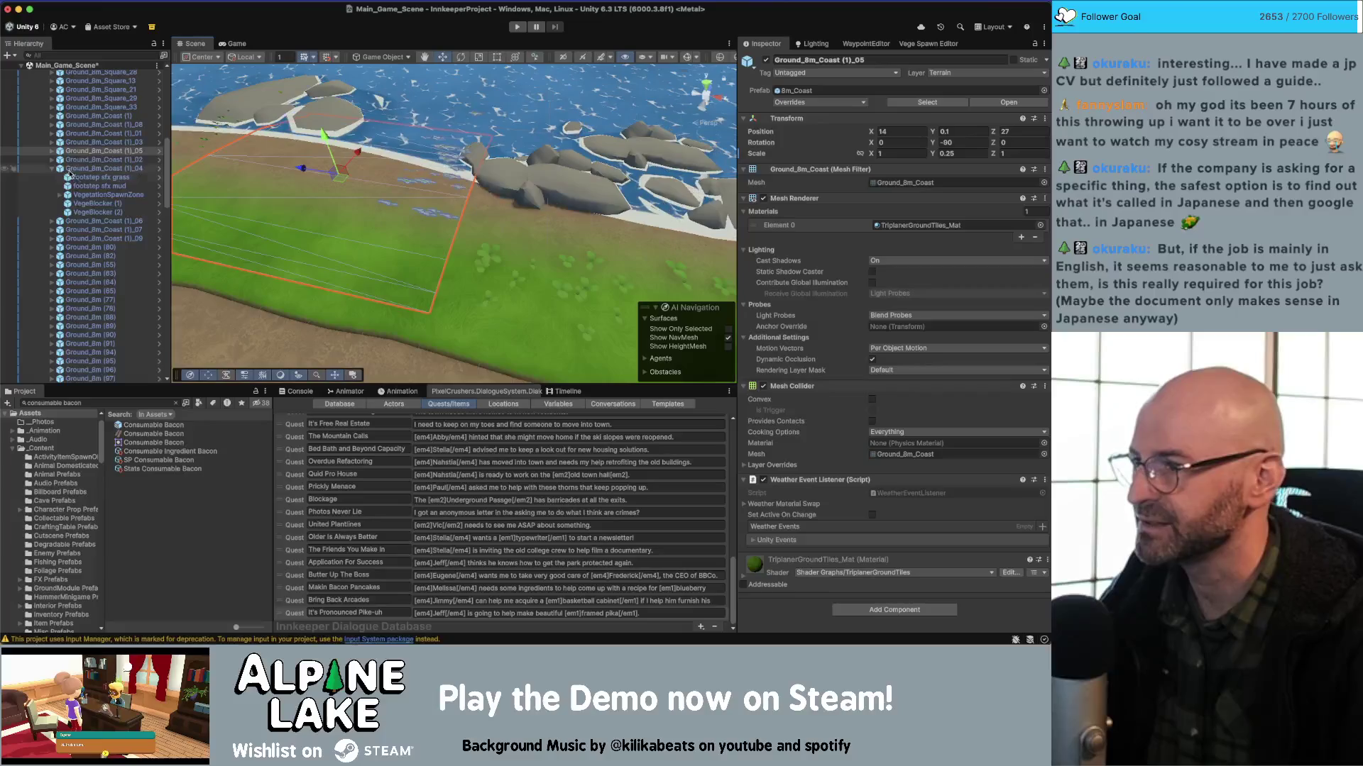
left_click(53, 151)
left_click(99, 177)
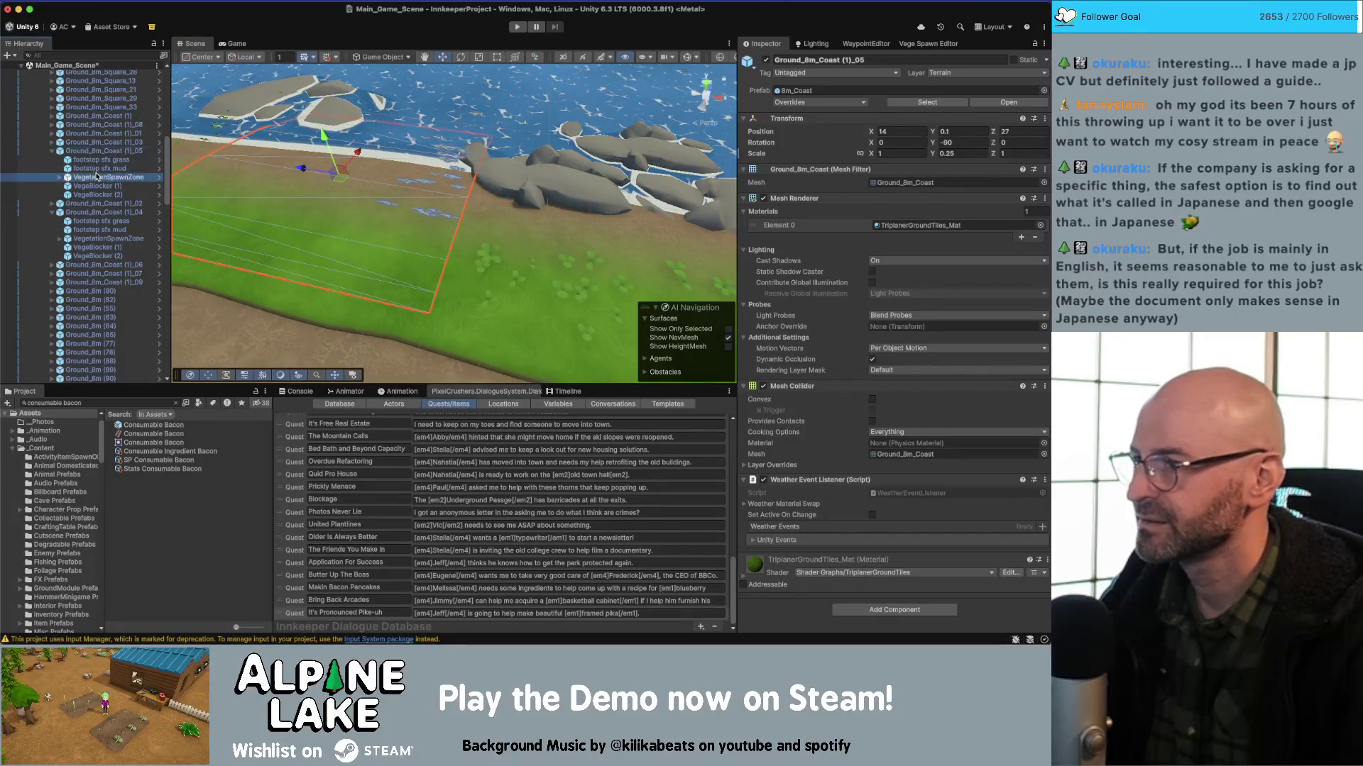
left_click(897, 328)
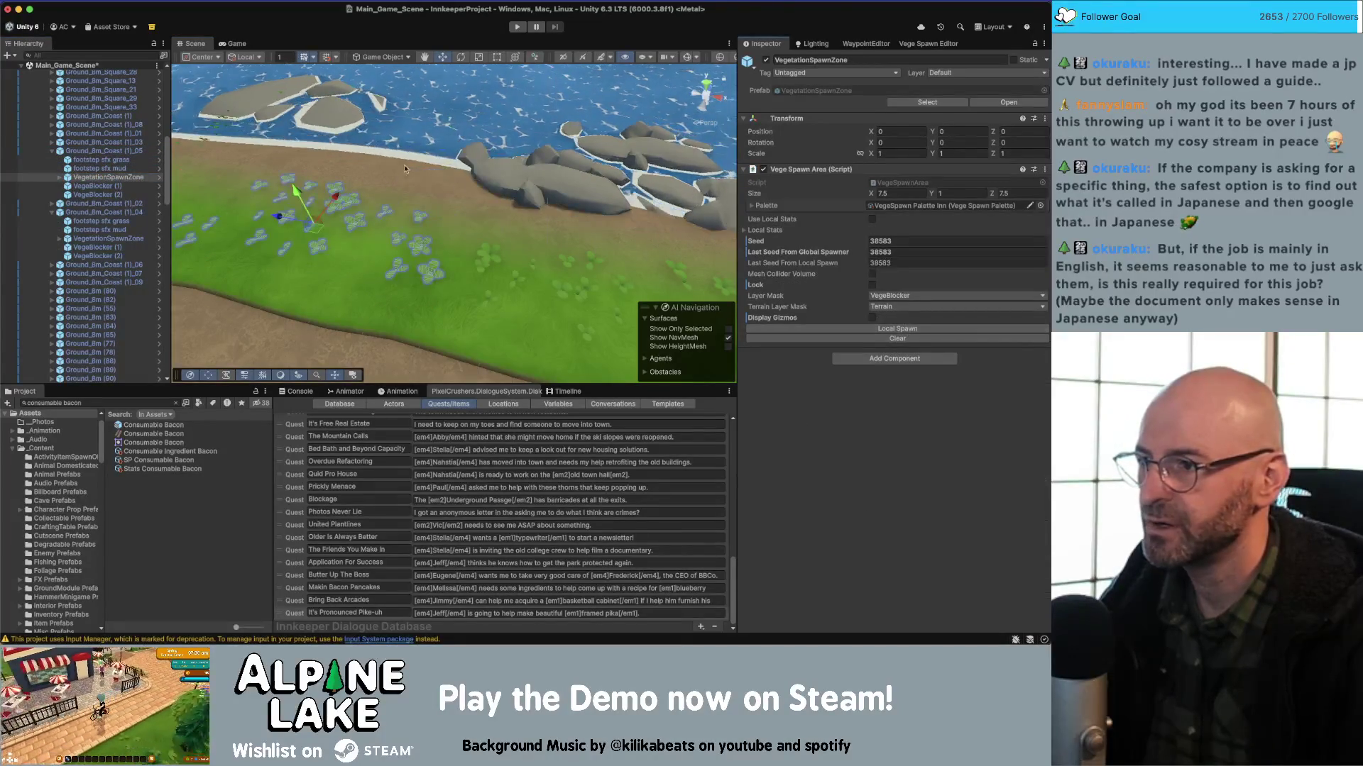
left_click_drag(490, 212, 503, 199)
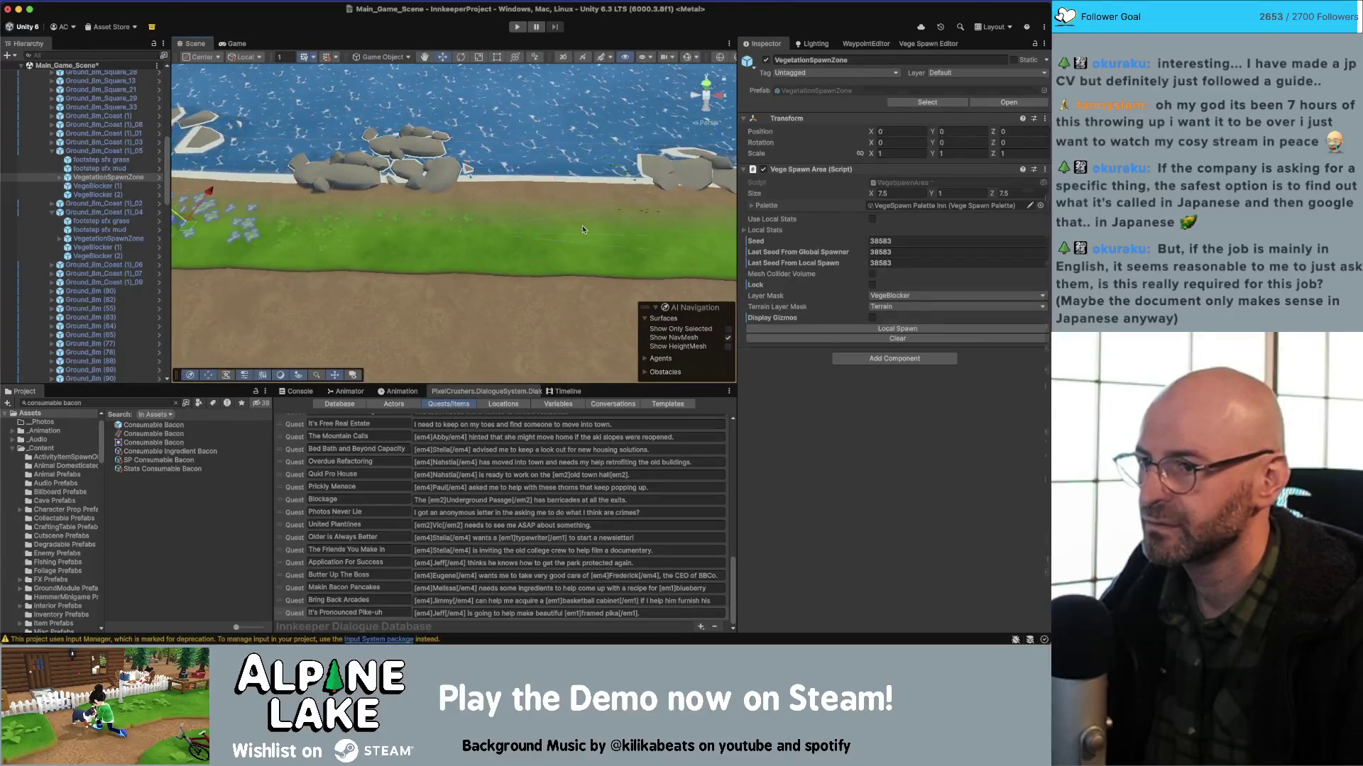
Select the spawn zone of tile (1)_03, then run Local Spawn on tiles (1)_02 and (1)_01.
left_click(503, 202)
left_click(51, 142)
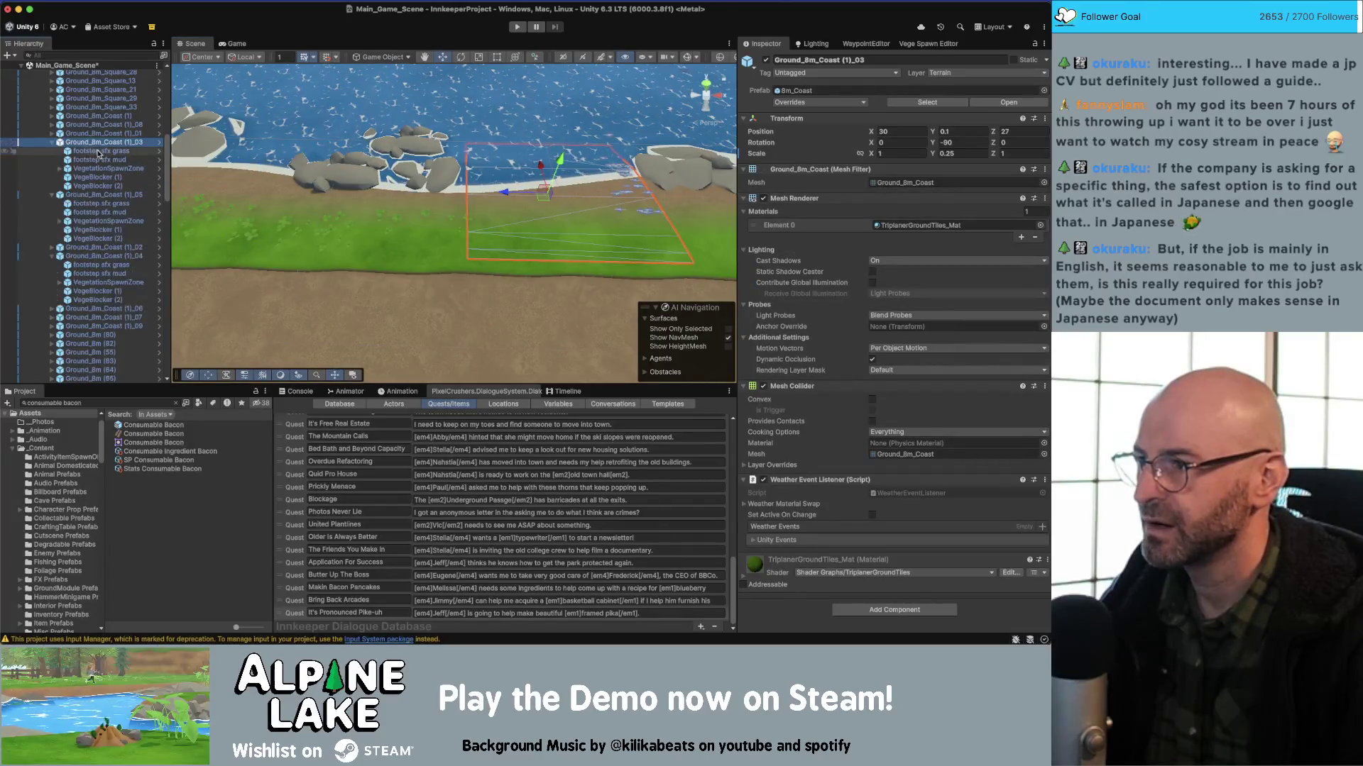
left_click(107, 168)
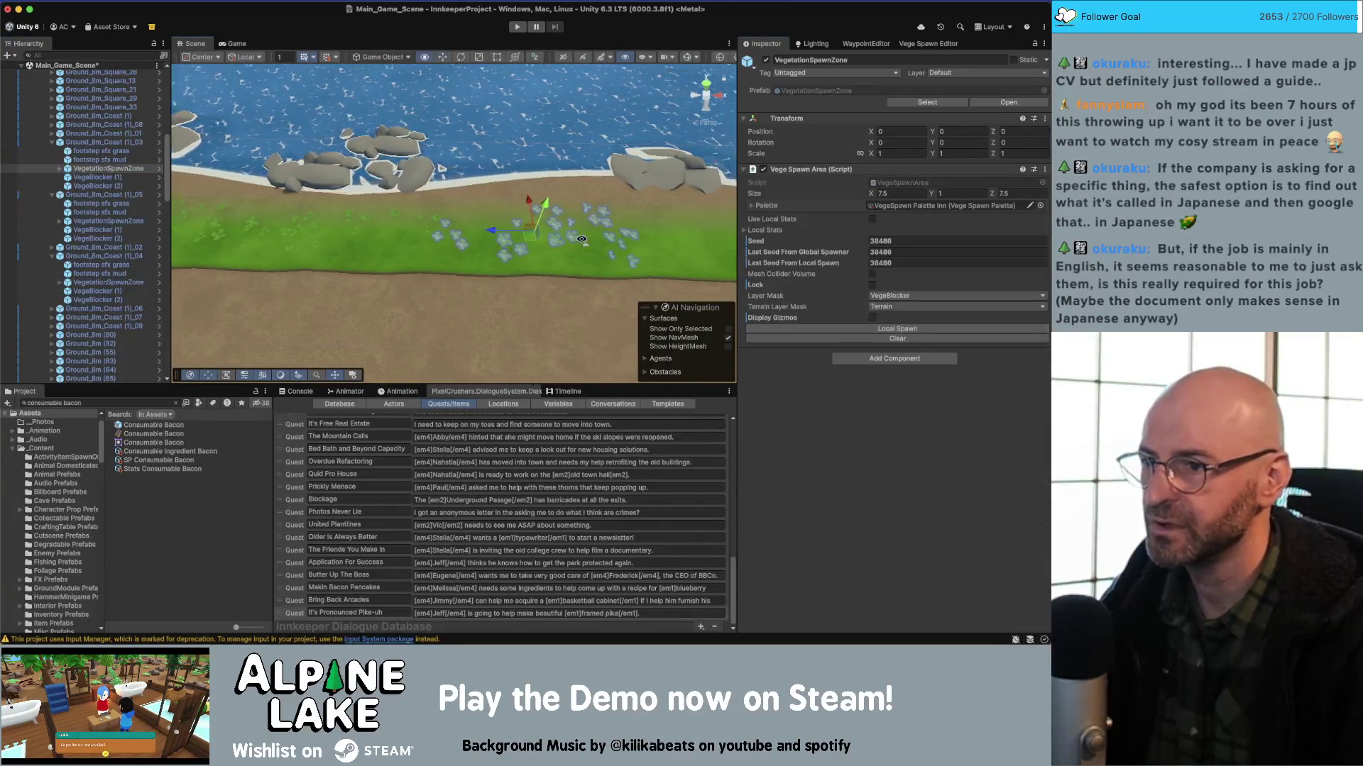
left_click(90, 248)
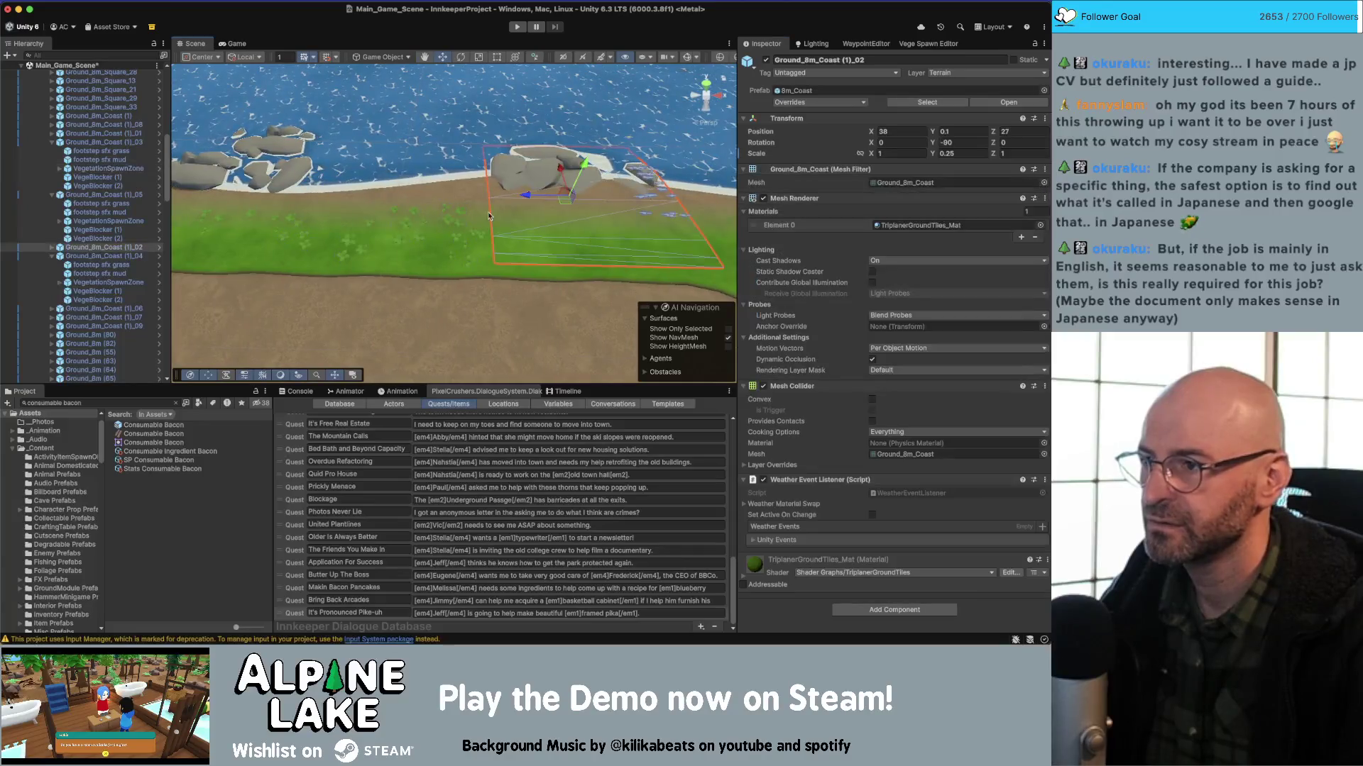
left_click(51, 247)
left_click(106, 274)
left_click(854, 330)
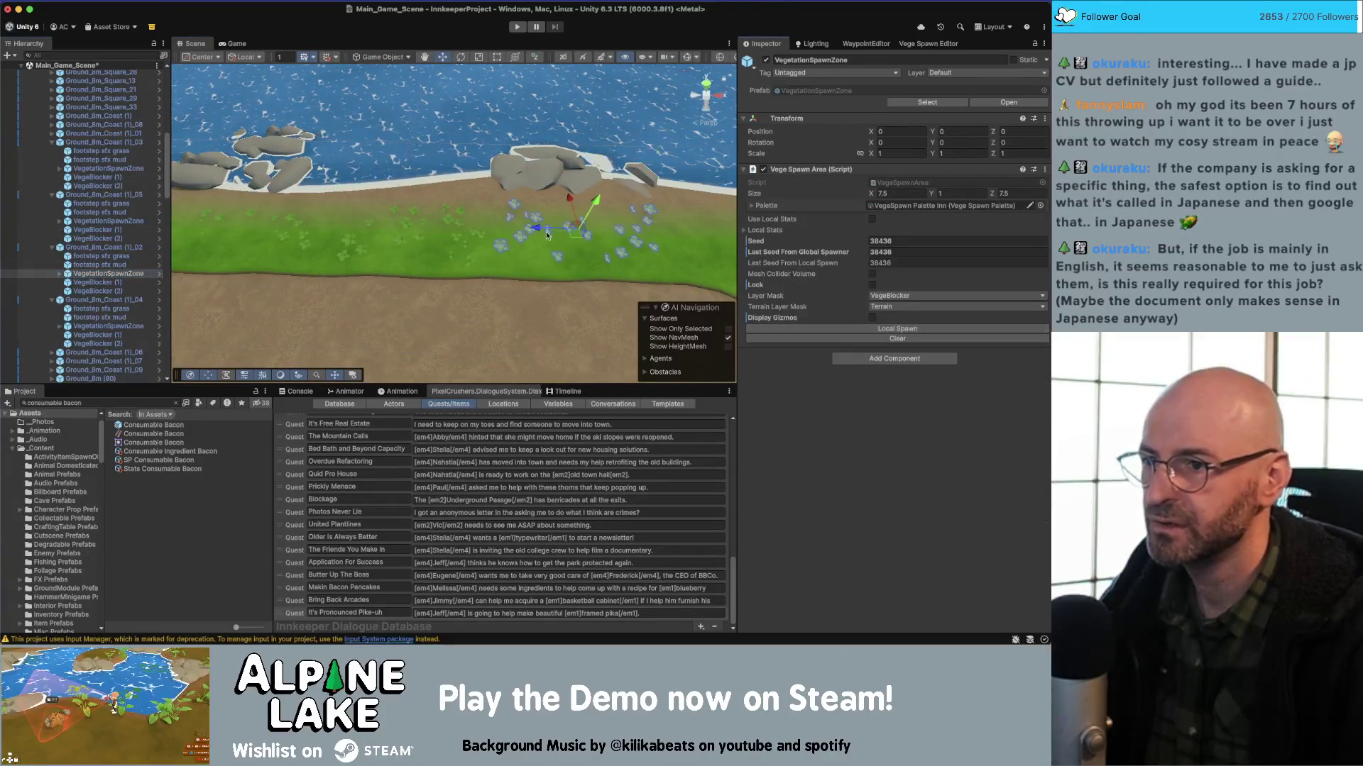
left_click(547, 228)
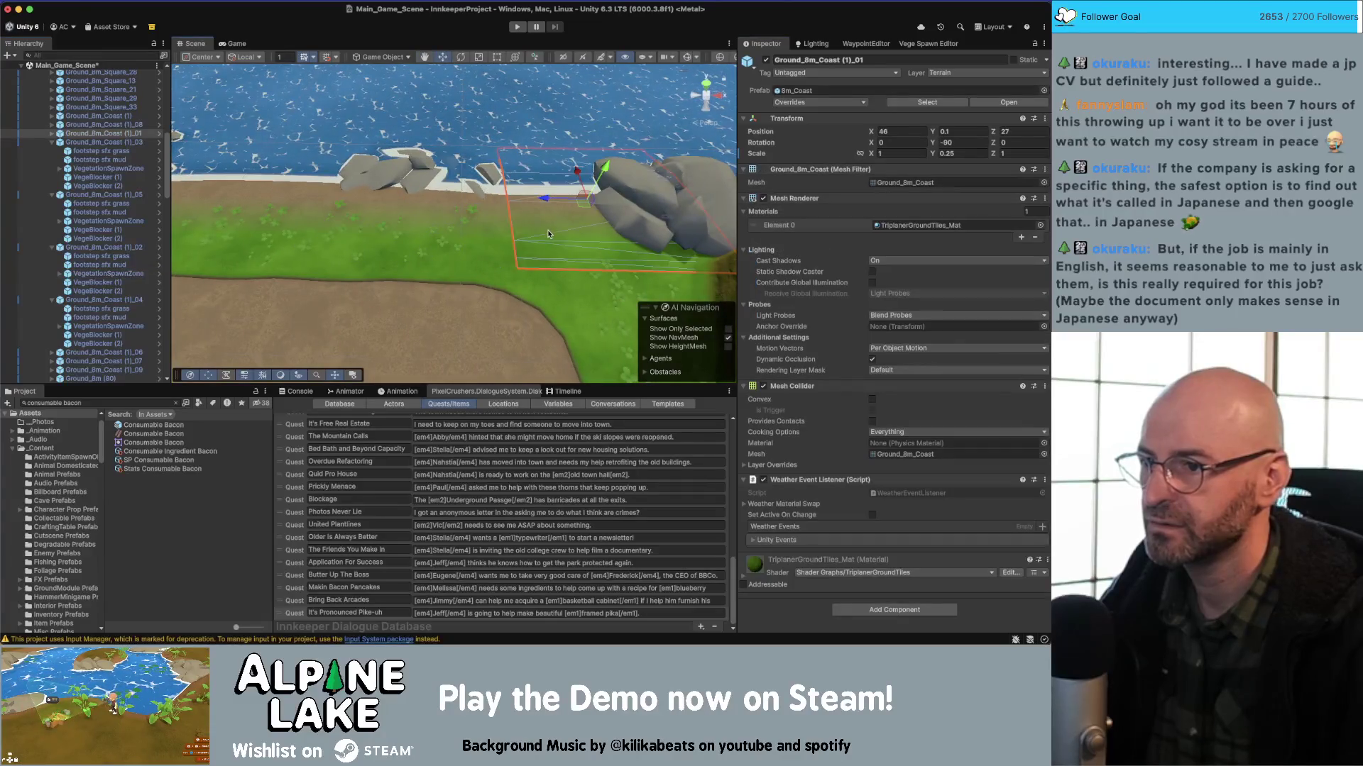
left_click(51, 133)
left_click(107, 159)
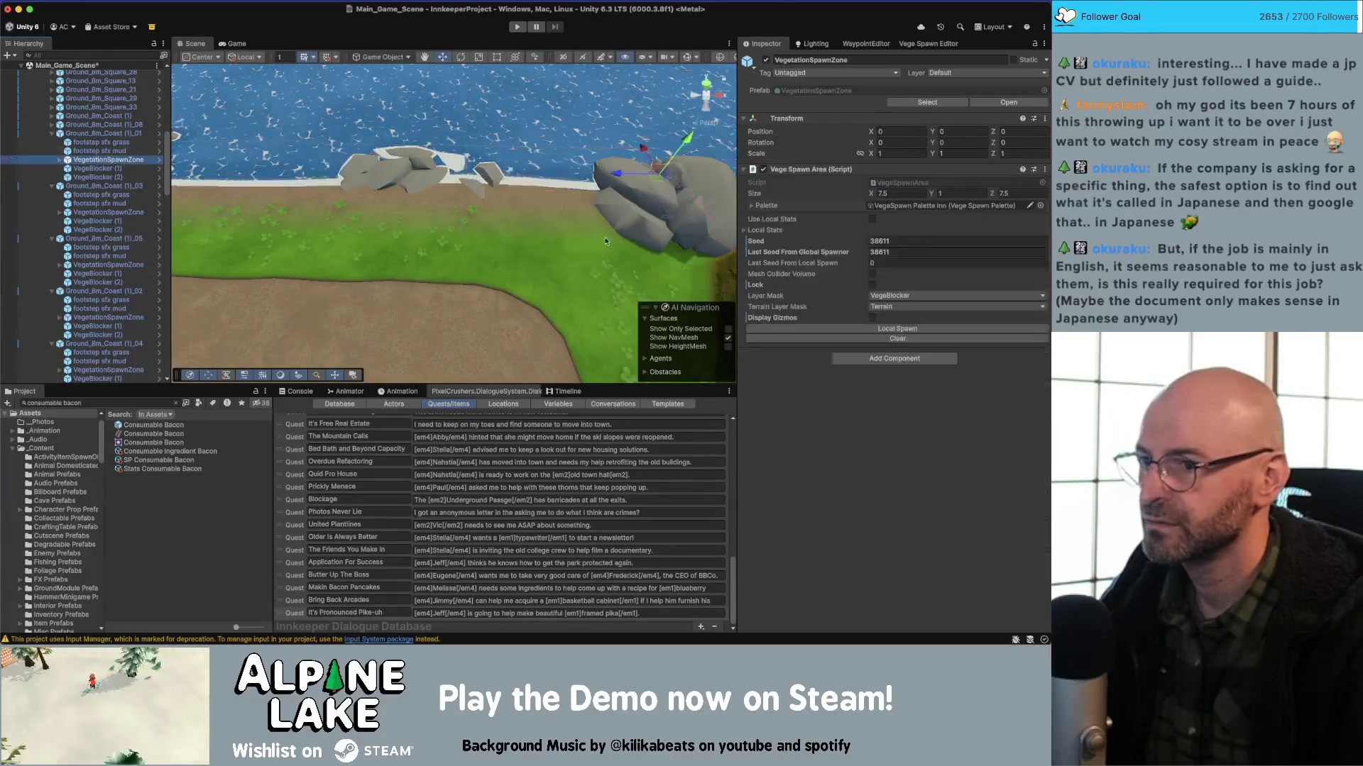
left_click(896, 328)
left_click_drag(568, 242, 621, 243)
Run Local Spawn on tile (1)_06's VegetationSpawnZone and check the shoreline.
left_click(317, 206)
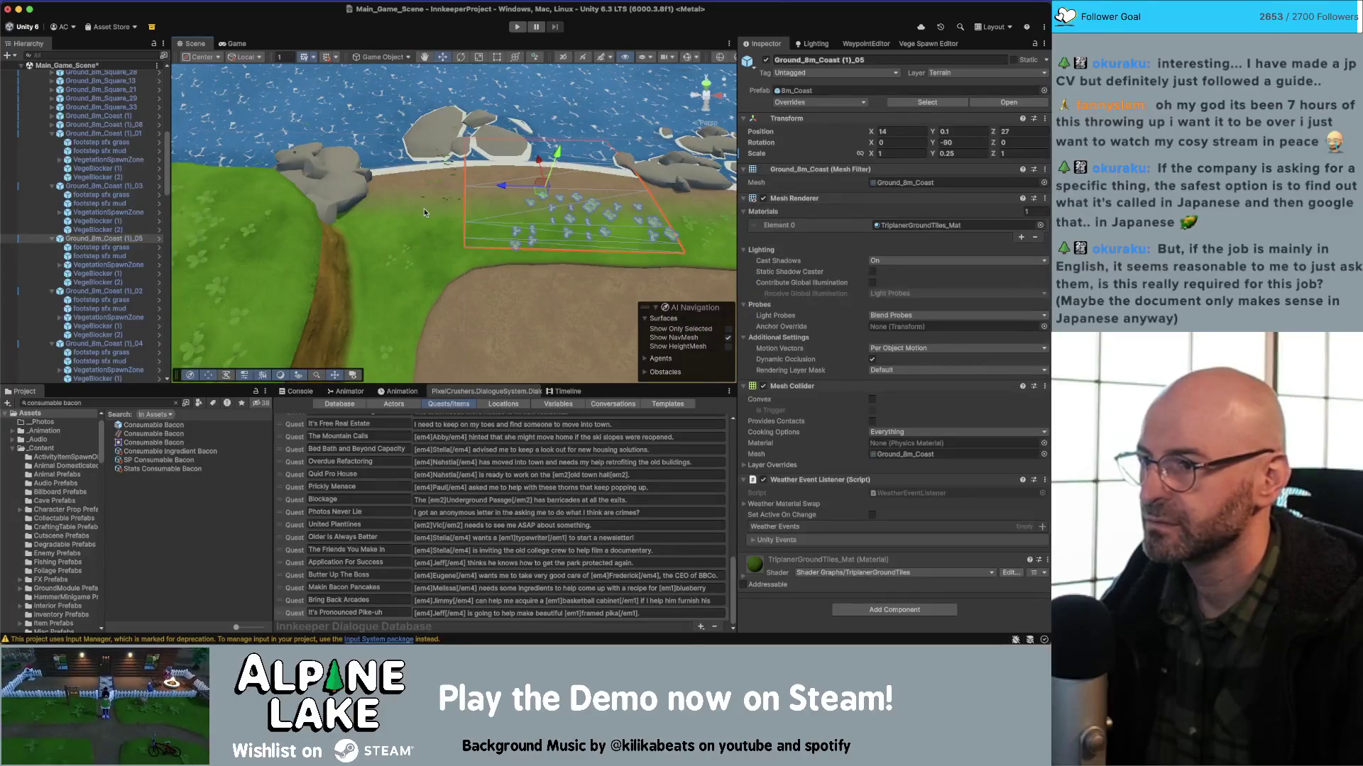
left_click(341, 195)
scroll(85, 284, "down", 5)
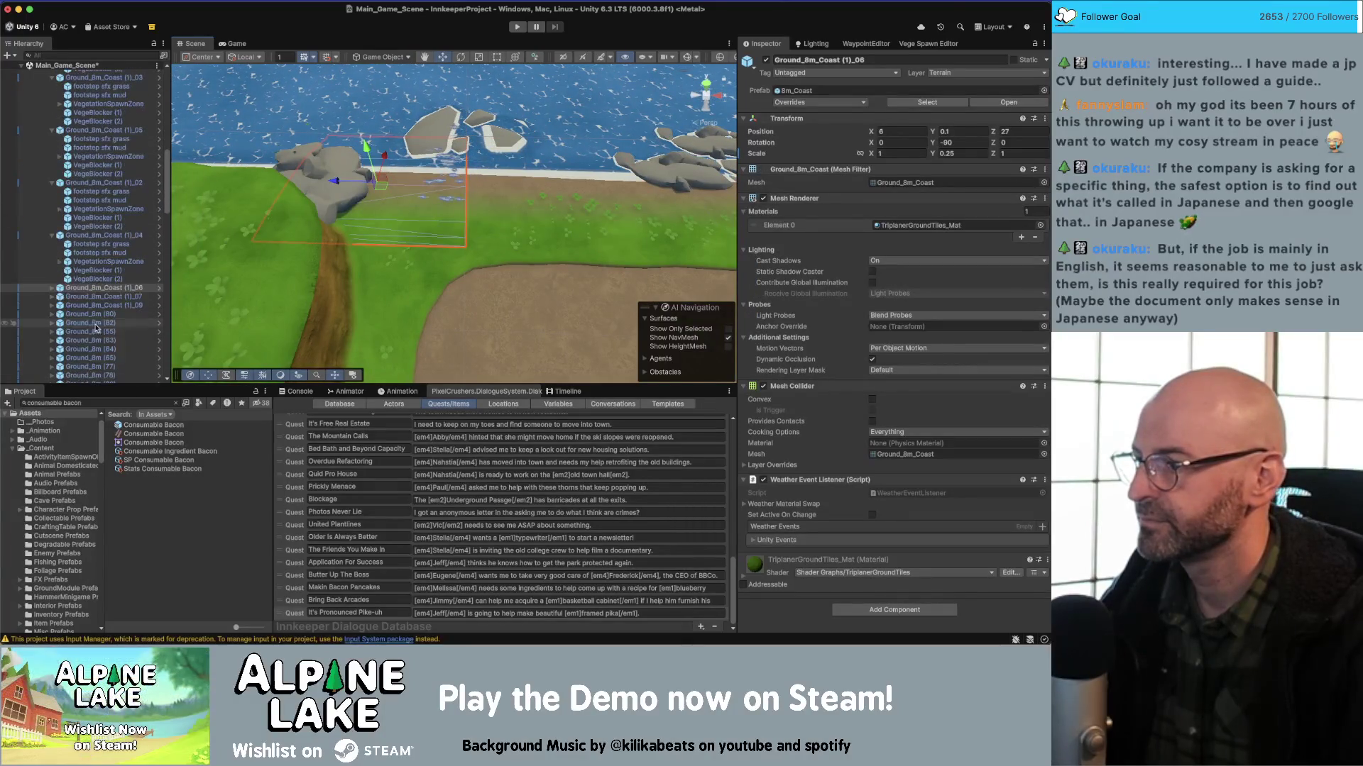
left_click(52, 288)
left_click(106, 314)
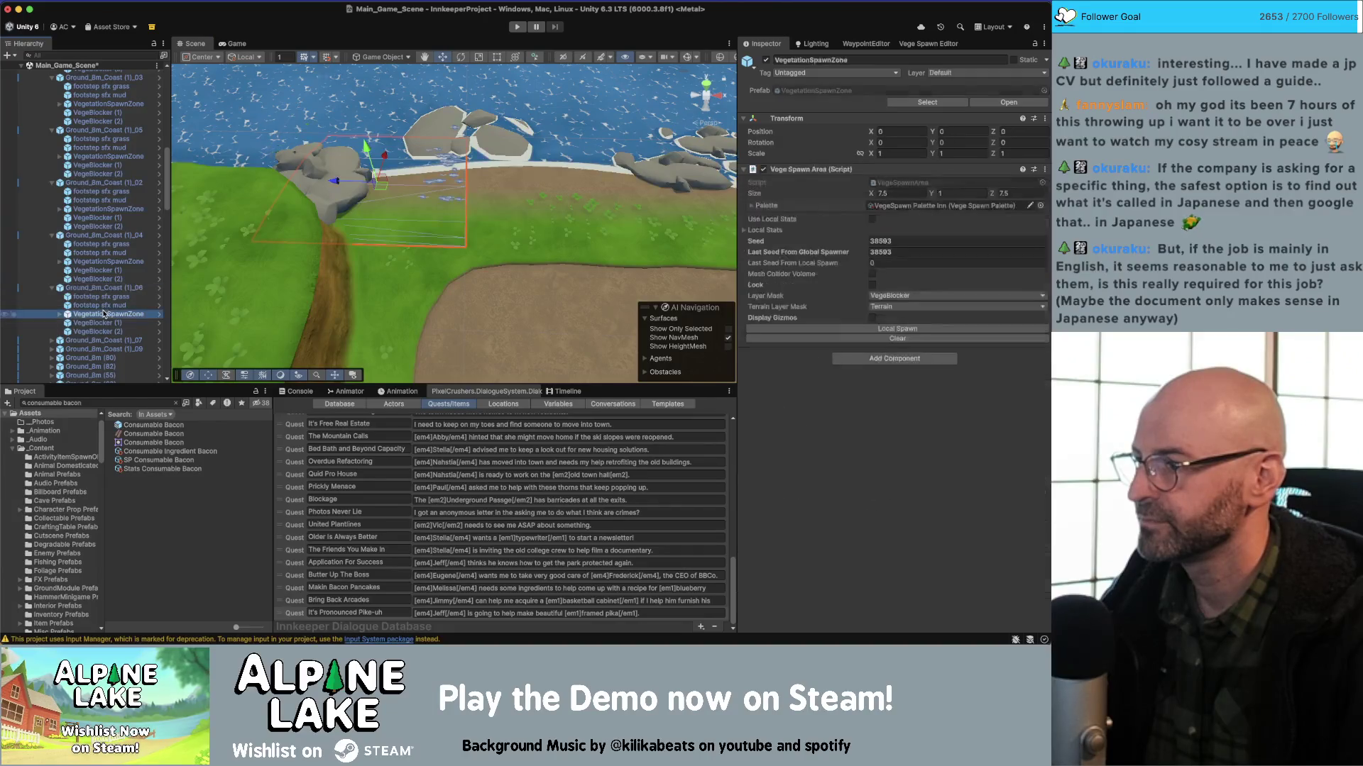
left_click(804, 329)
mouse_move(497, 213)
left_mouse_down()
mouse_move(558, 156)
mouse_move(497, 184)
mouse_move(213, 217)
left_mouse_up()
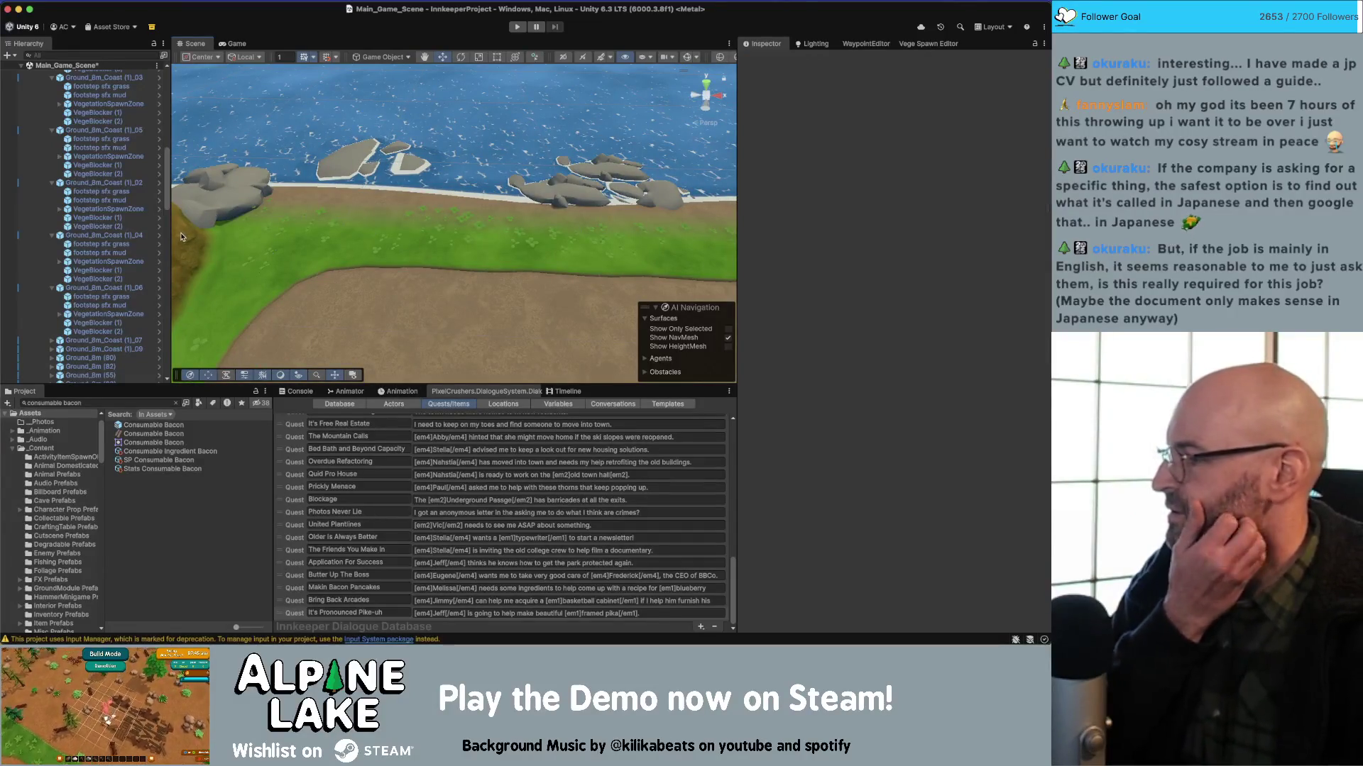
Save Main_Game_Scene and collapse the Ground_8m_Coast (1)_01 and (1)_03 child lists.
key("super+s")
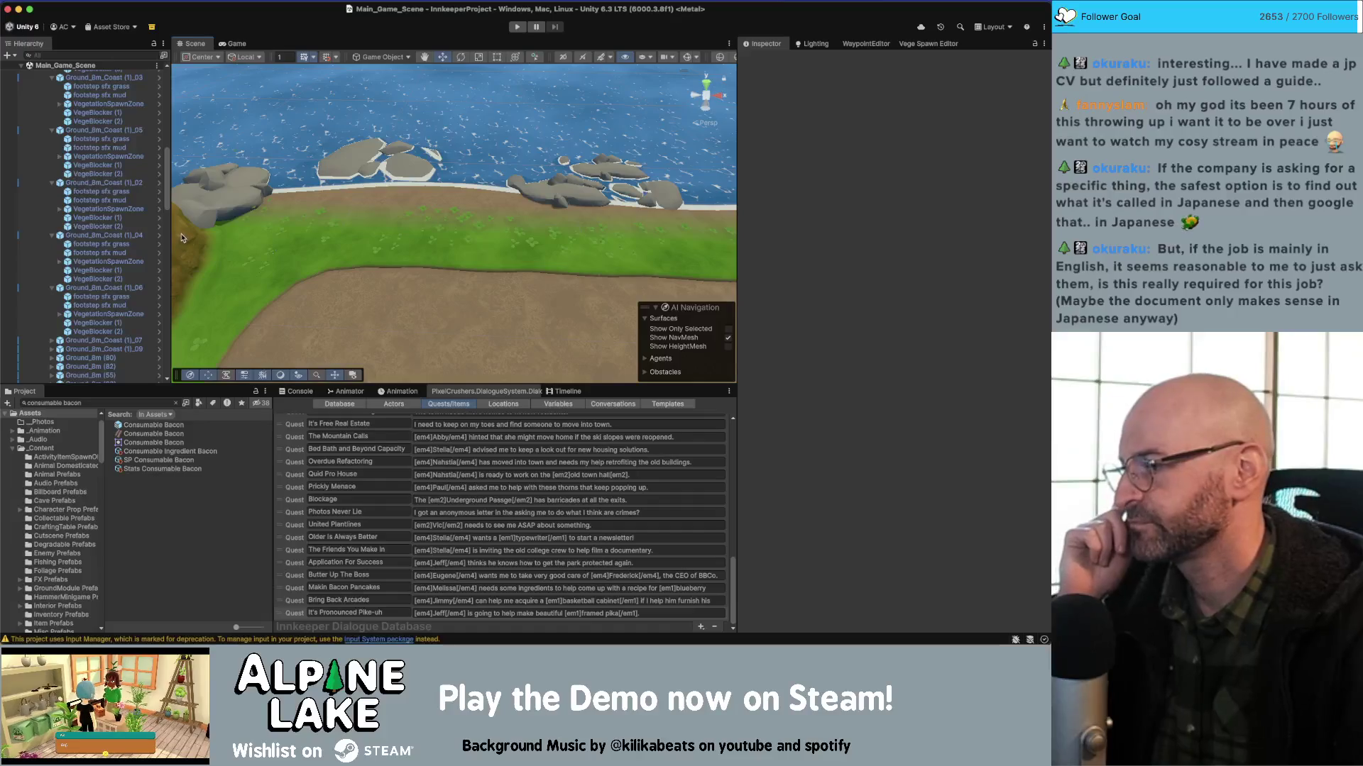
scroll(51, 204, "up", 5)
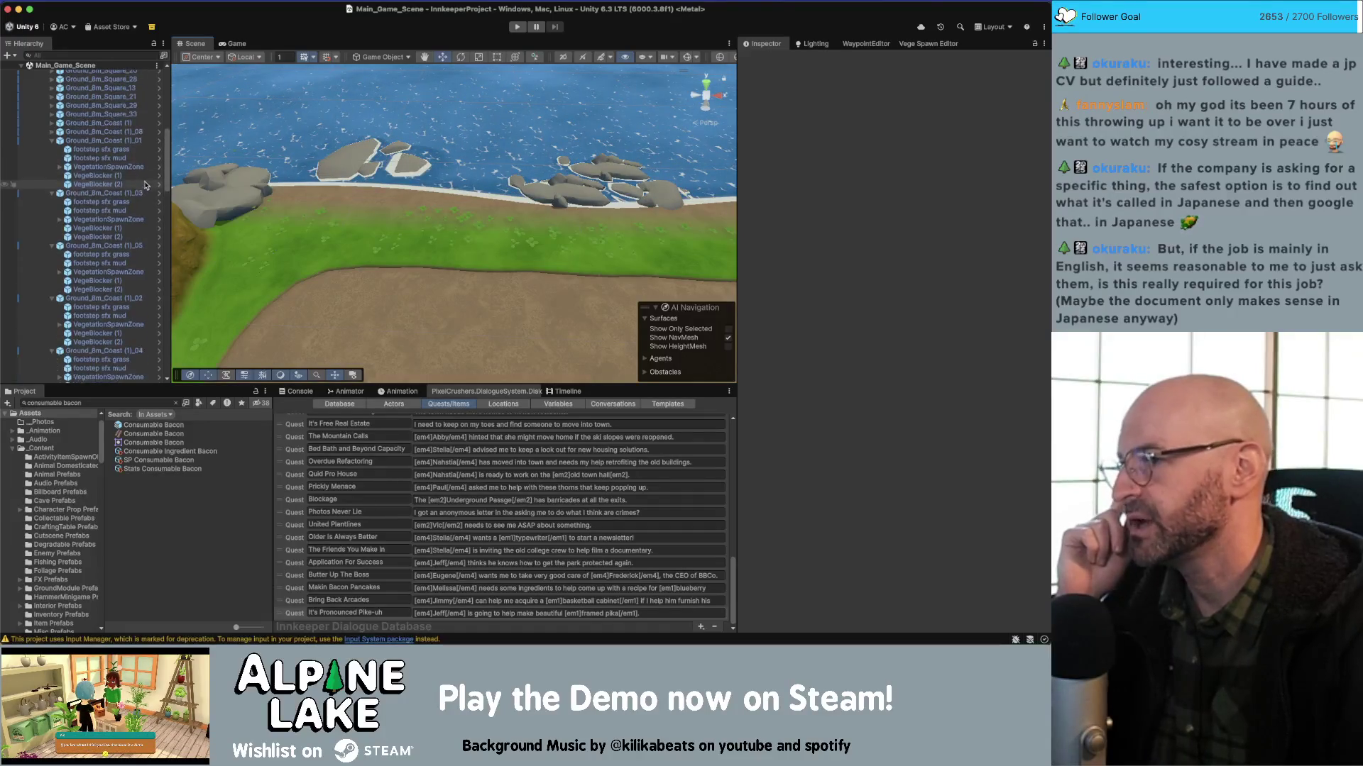
left_click(52, 204)
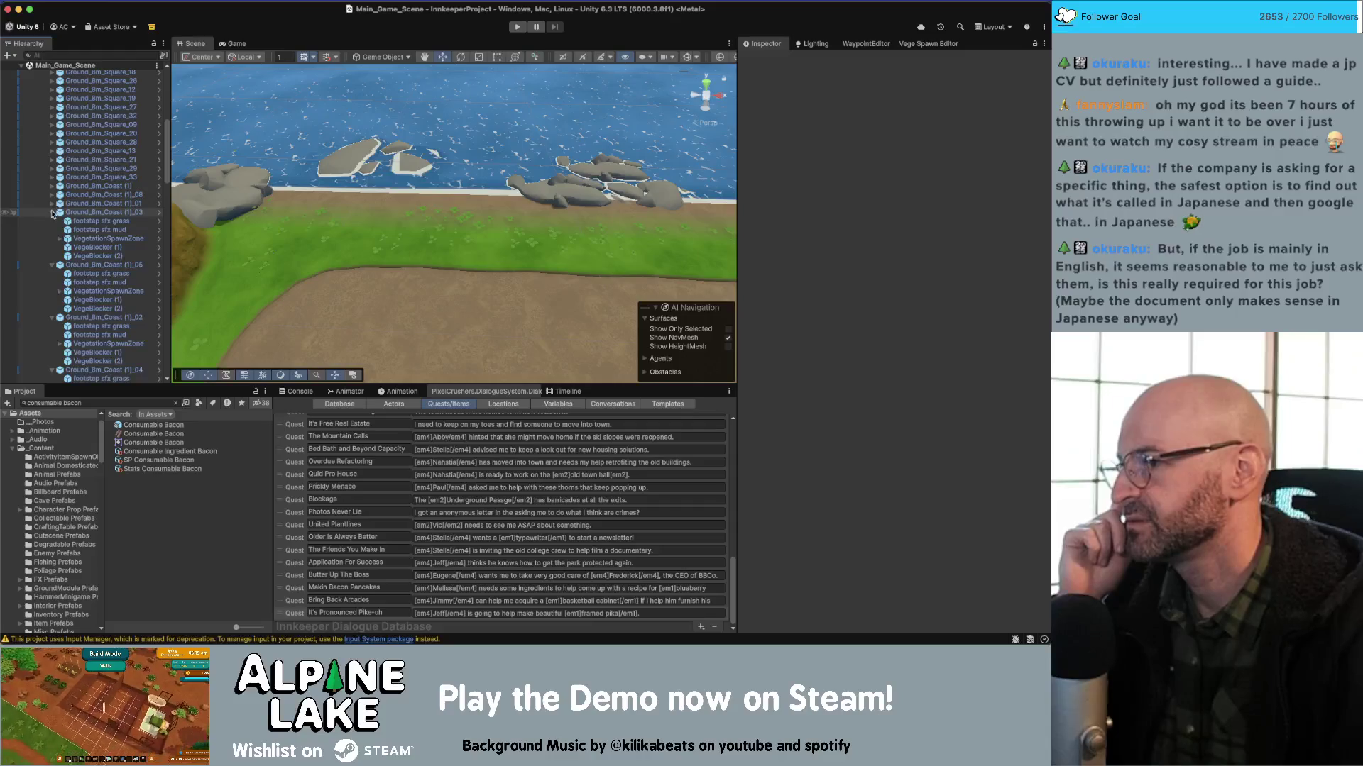
left_click(52, 212)
Select Ground_8m_Square_13 and fold the Hierarchy back to top-level objects like Water Plane.
left_click(107, 149)
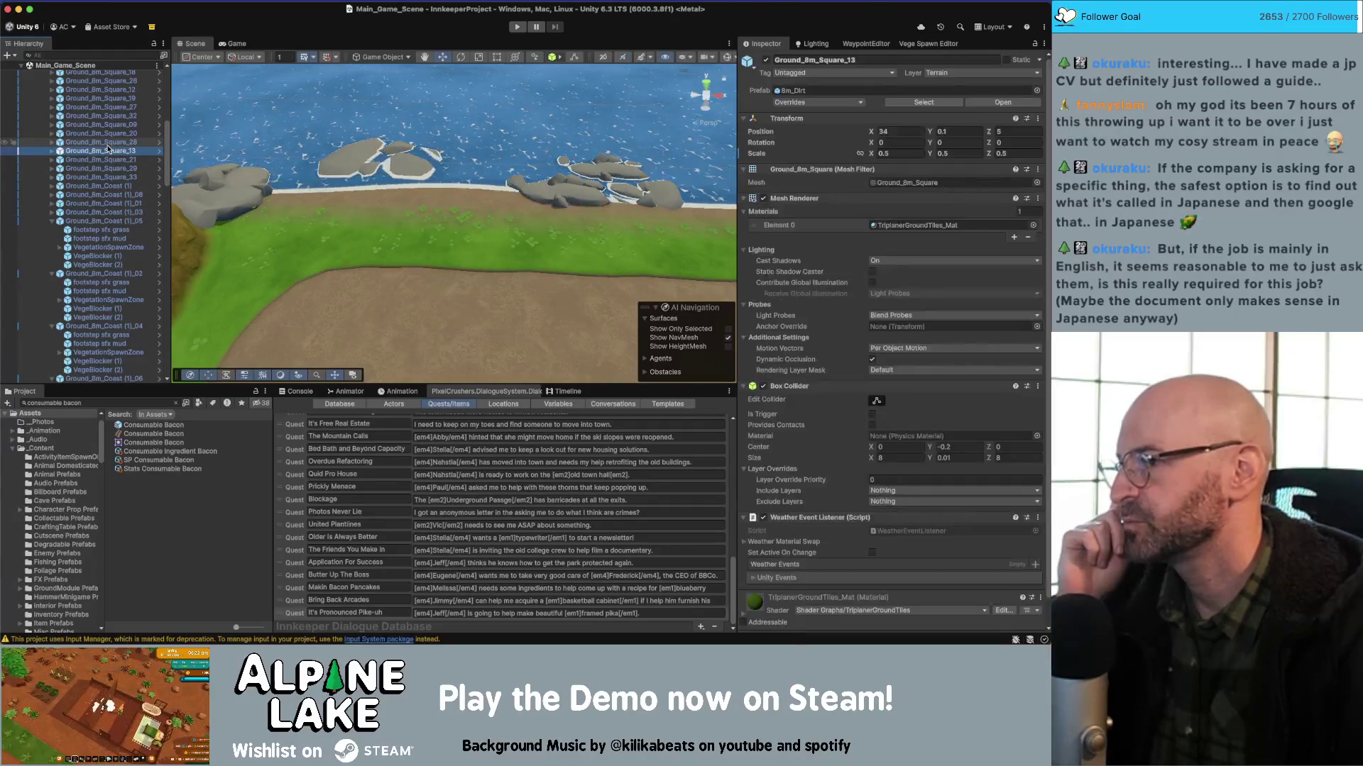
key("Left")
key("Left")
key("Left")
key("Left")
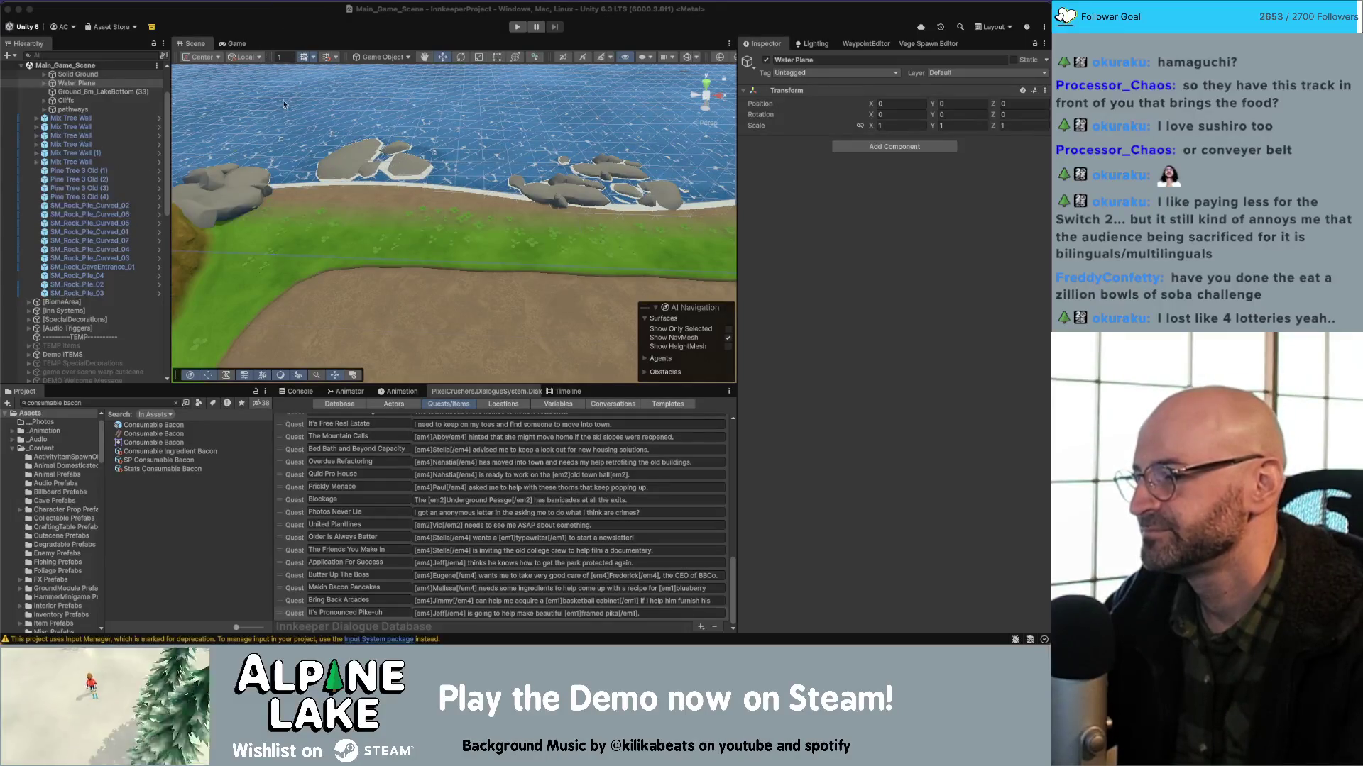
Select the Butter Up The Boss QuestListener in the Hierarchy.
left_click(267, 3)
left_click(214, 25)
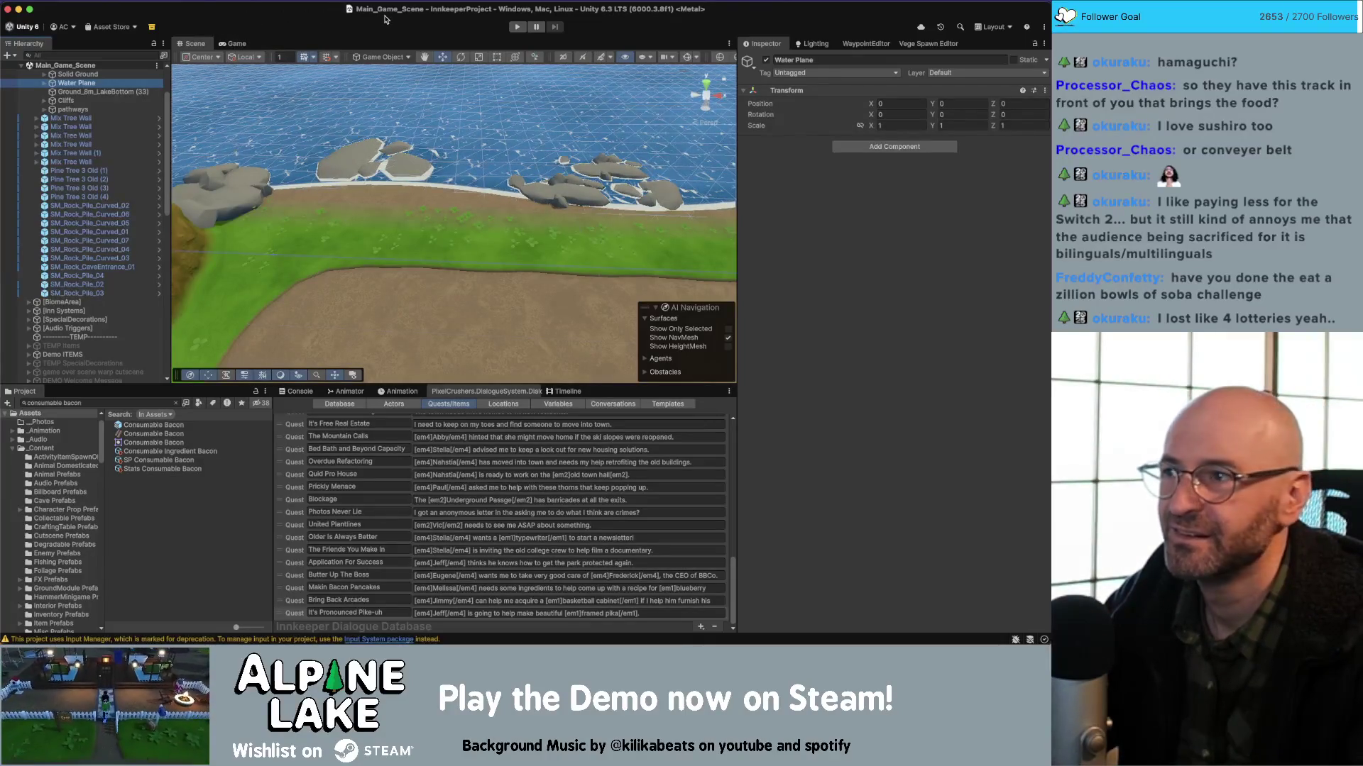
left_click(254, 278)
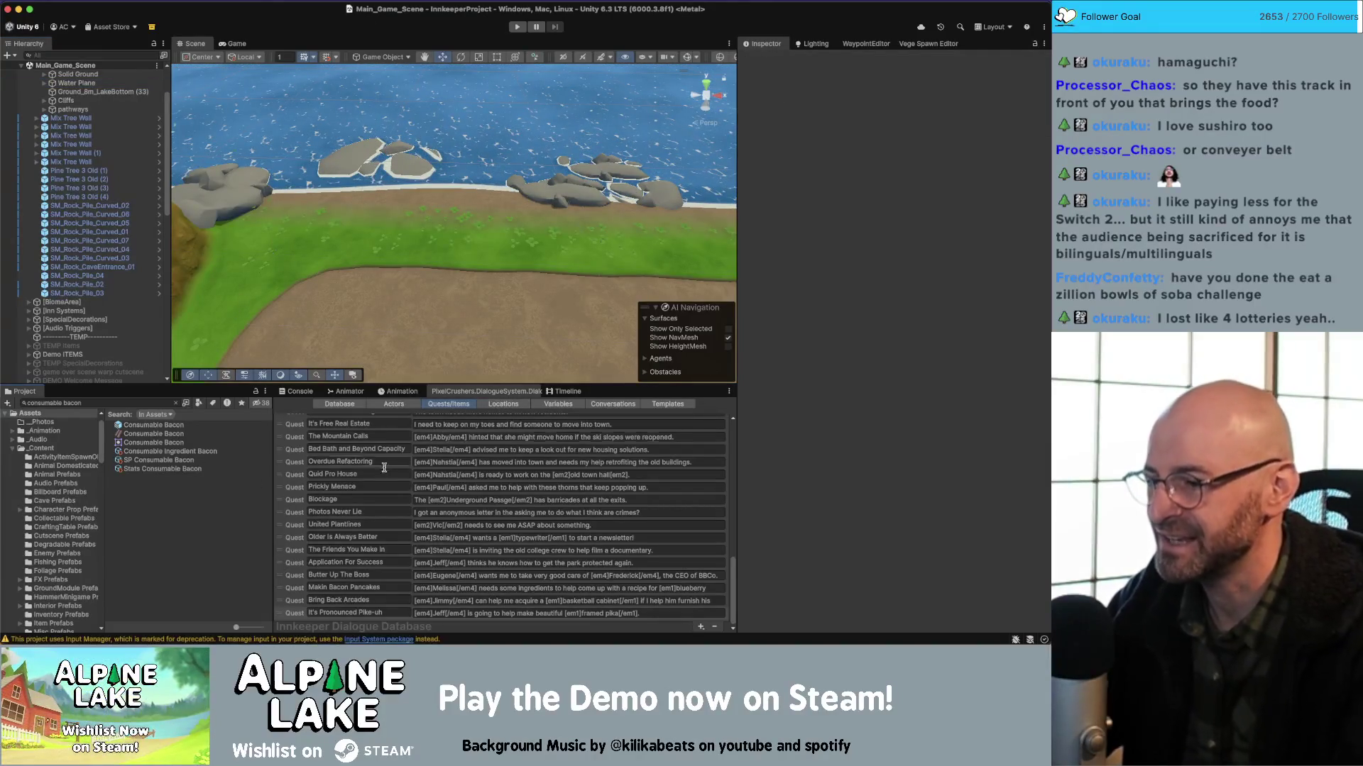
scroll(130, 230, "down", 15)
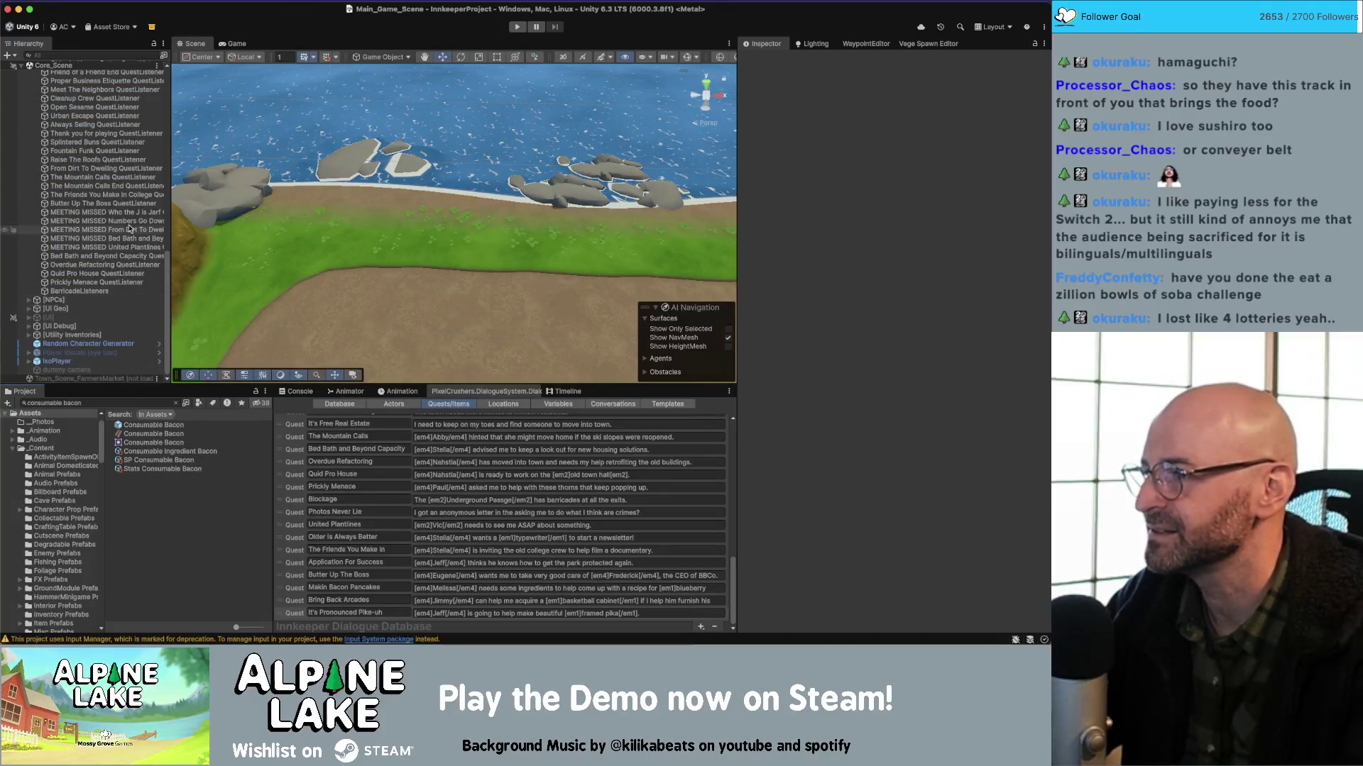
left_click(106, 194)
left_click(103, 203)
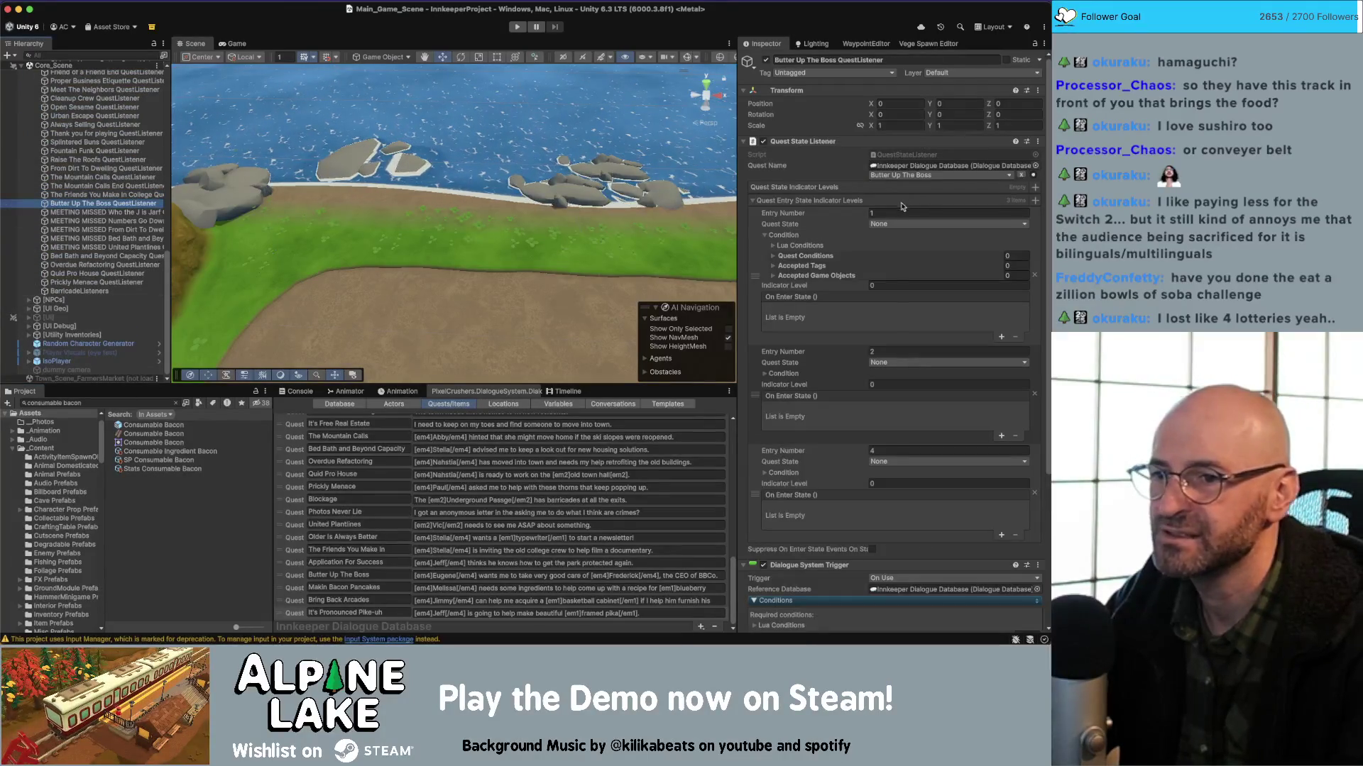
Expand entry 1's Lua Conditions foldout to check it, then collapse it again.
left_click(774, 246)
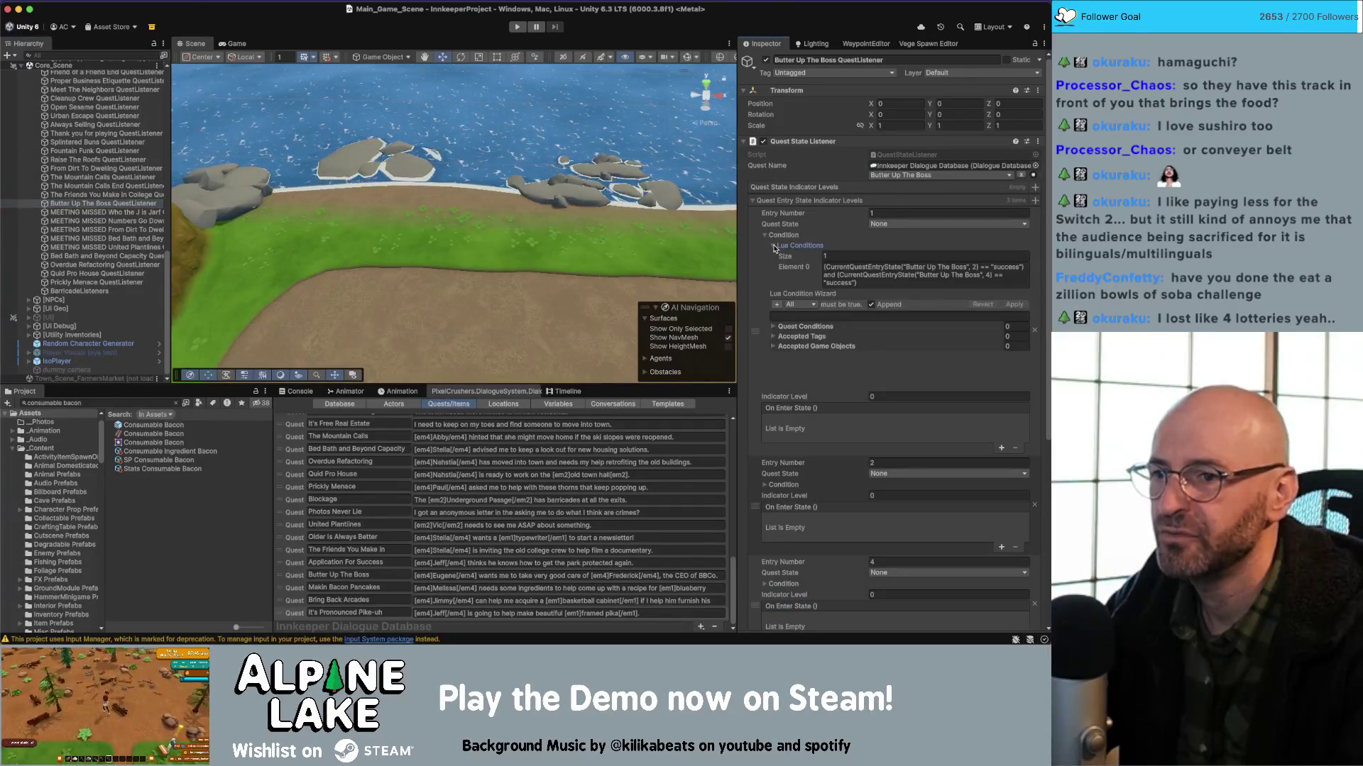
left_click(772, 247)
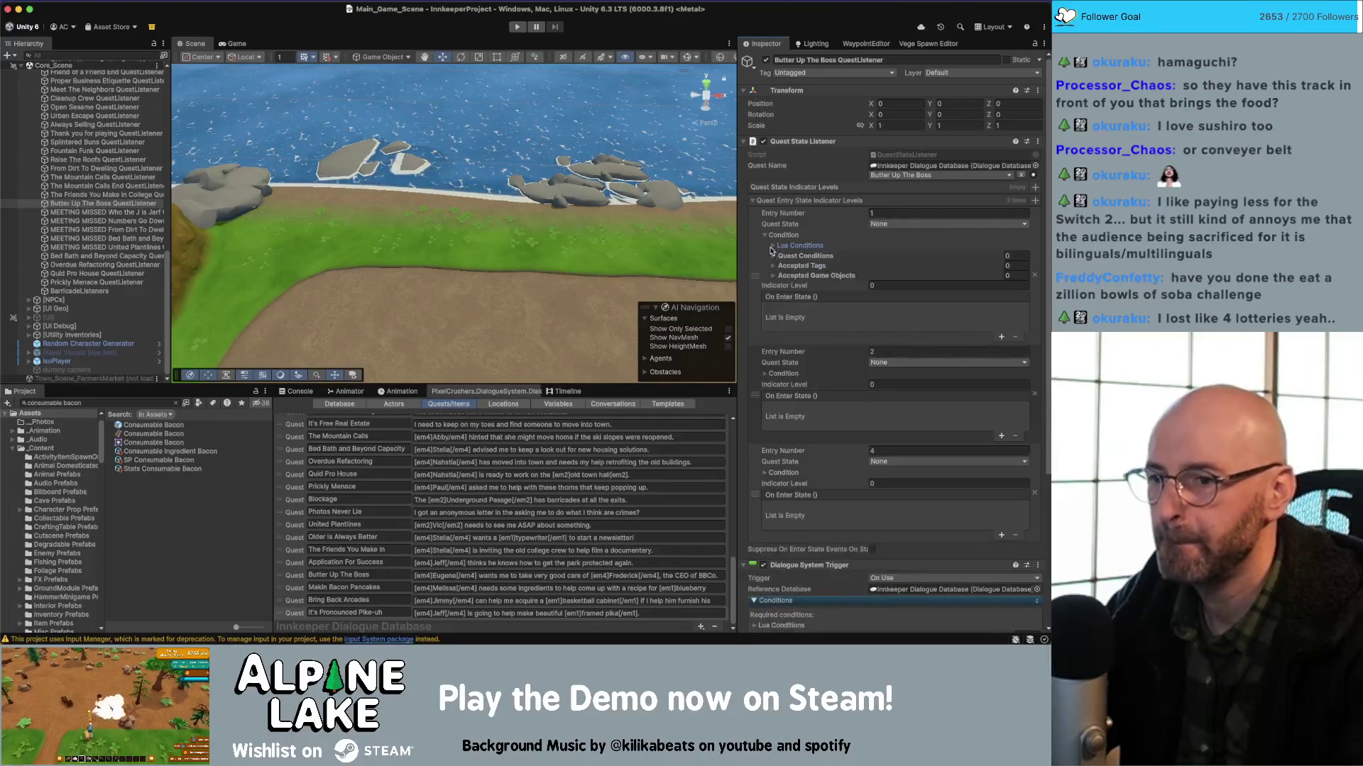
scroll(849, 362, "down", 1)
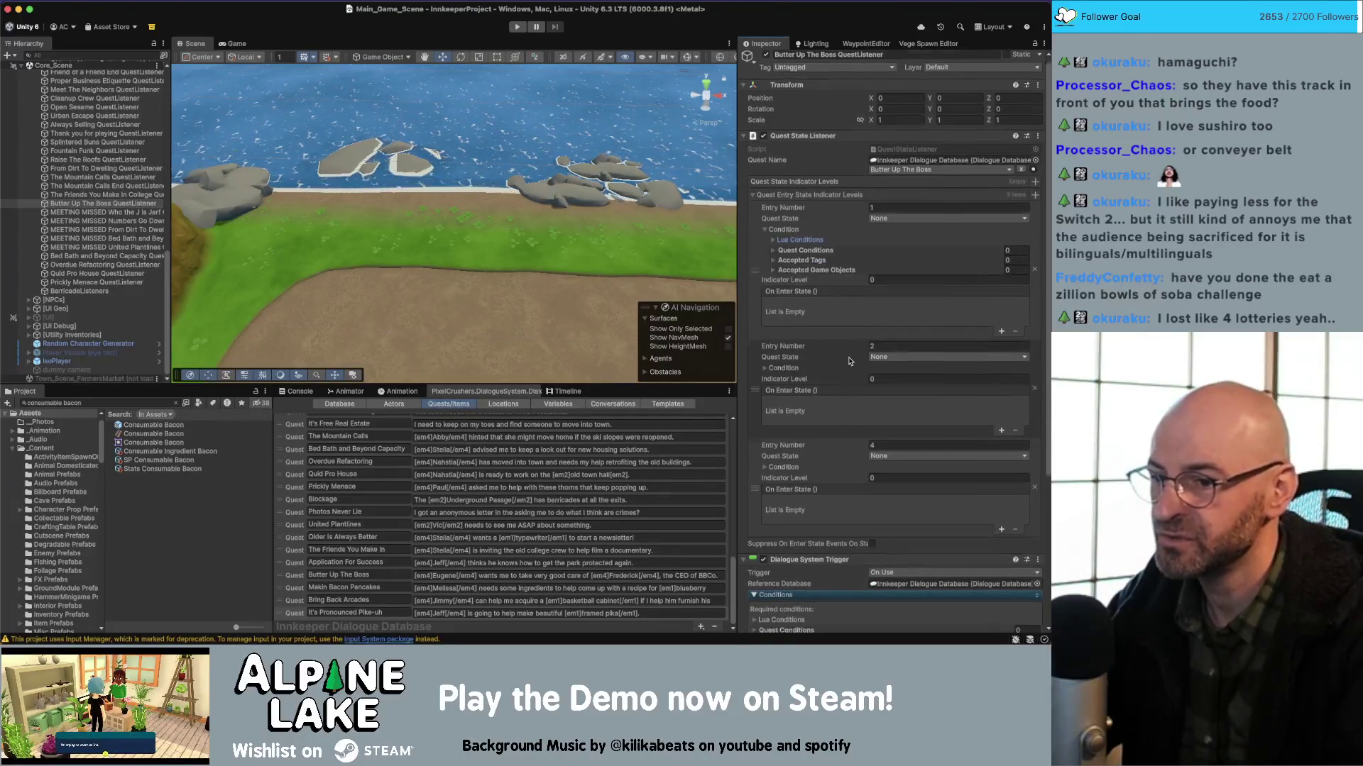
scroll(850, 362, "down", 2)
Add an On Enter State event to entry 1 with Butter Up The Boss as its target object.
left_click(1001, 317)
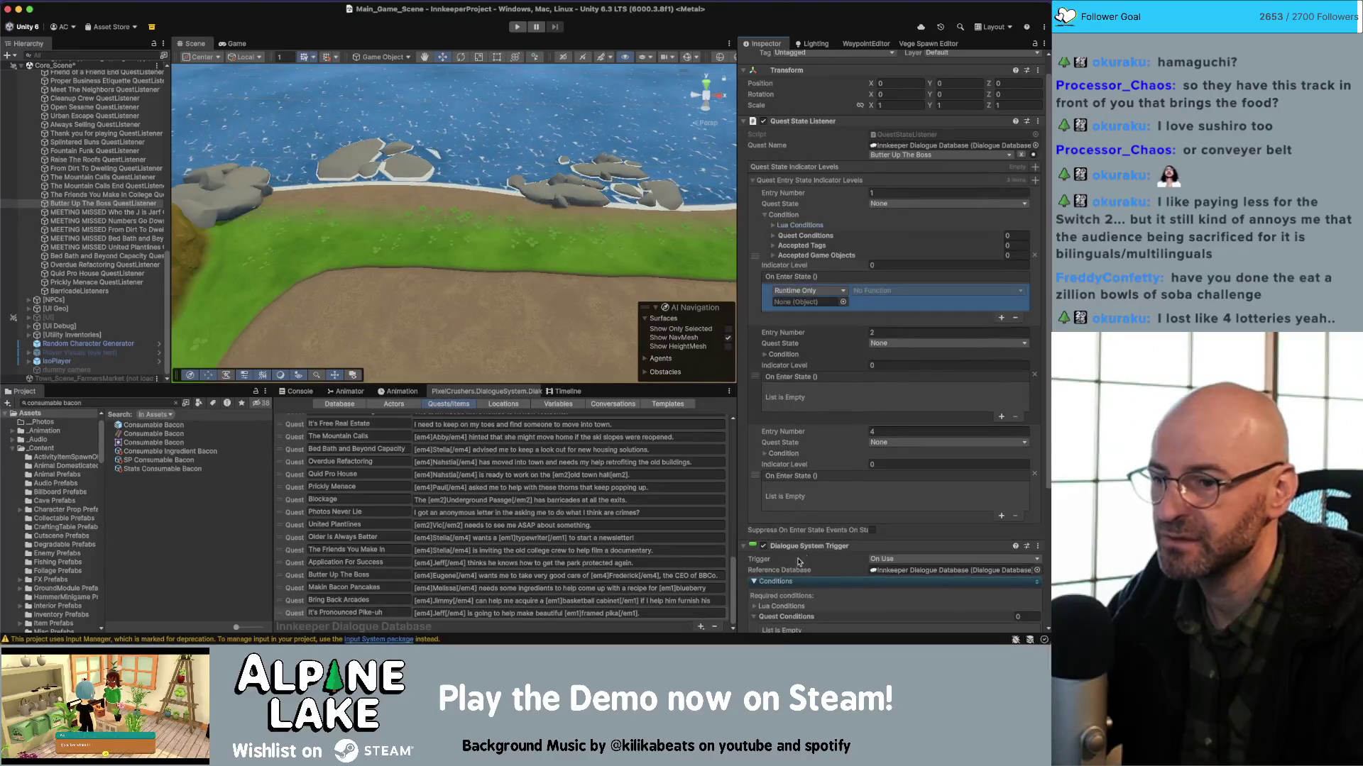
left_click(795, 302)
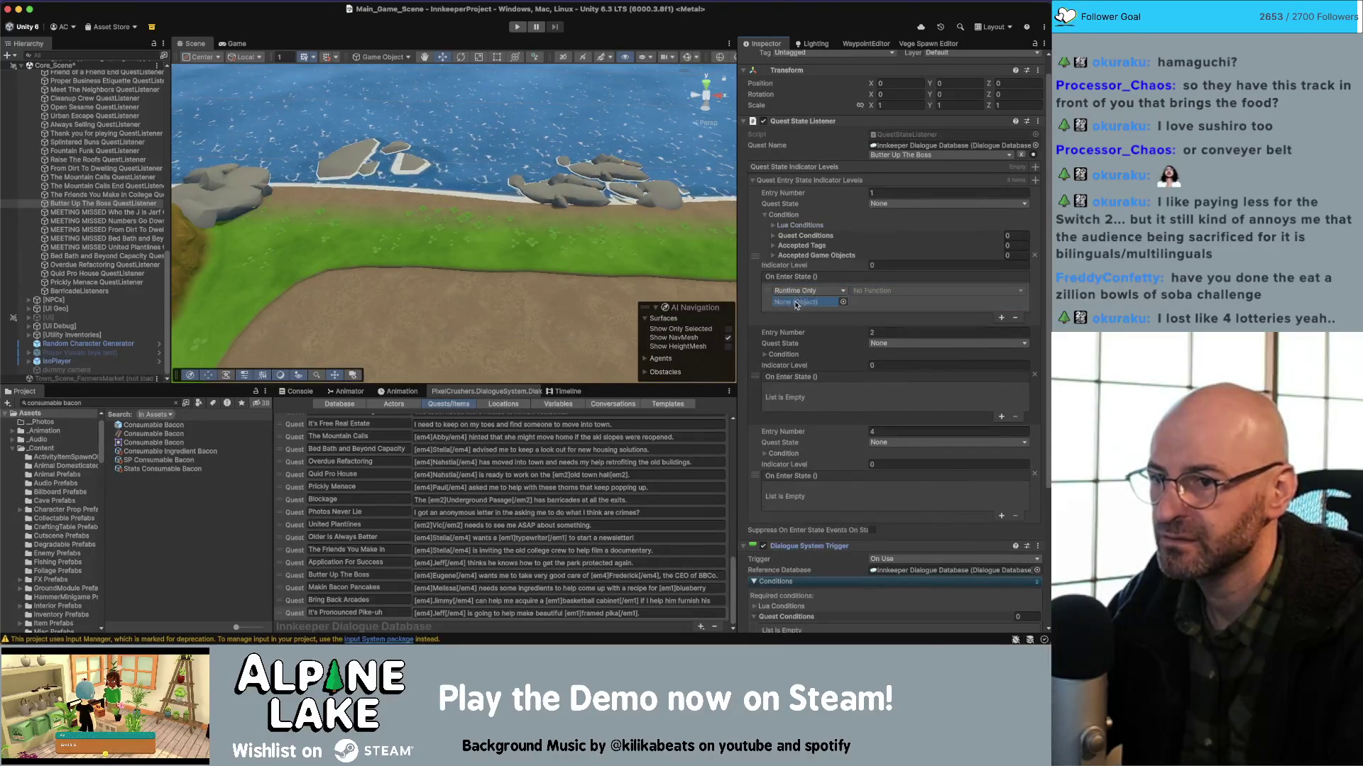
left_click_drag(794, 302, 796, 303)
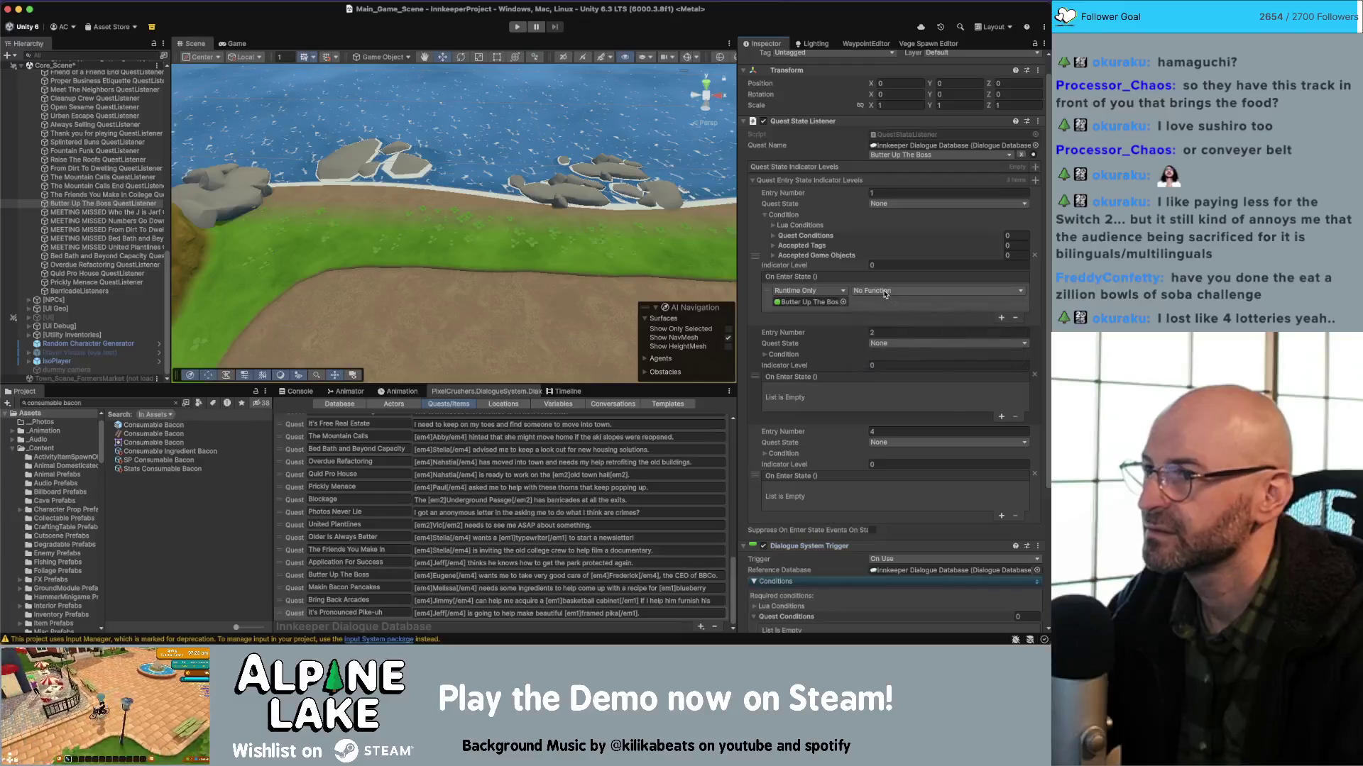
left_click(885, 293)
mouse_move(887, 323)
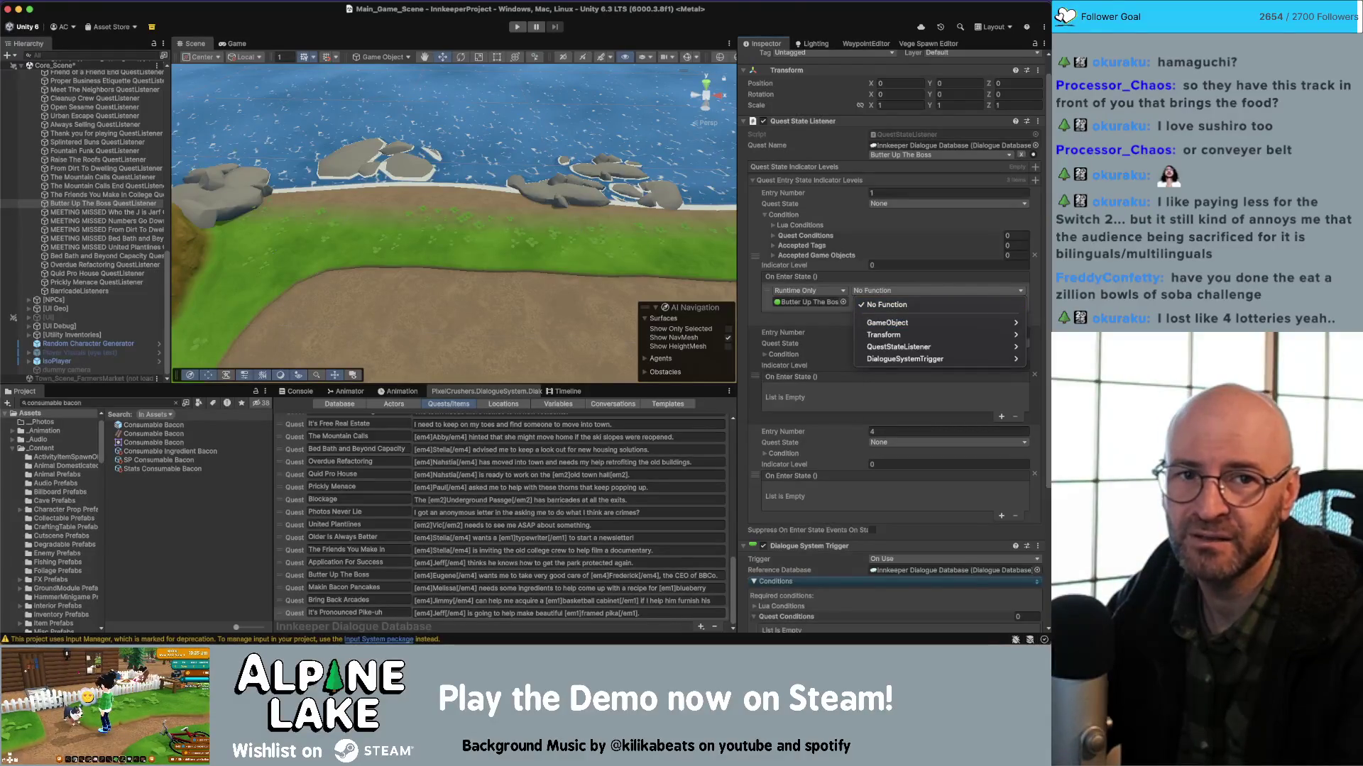
key("Escape")
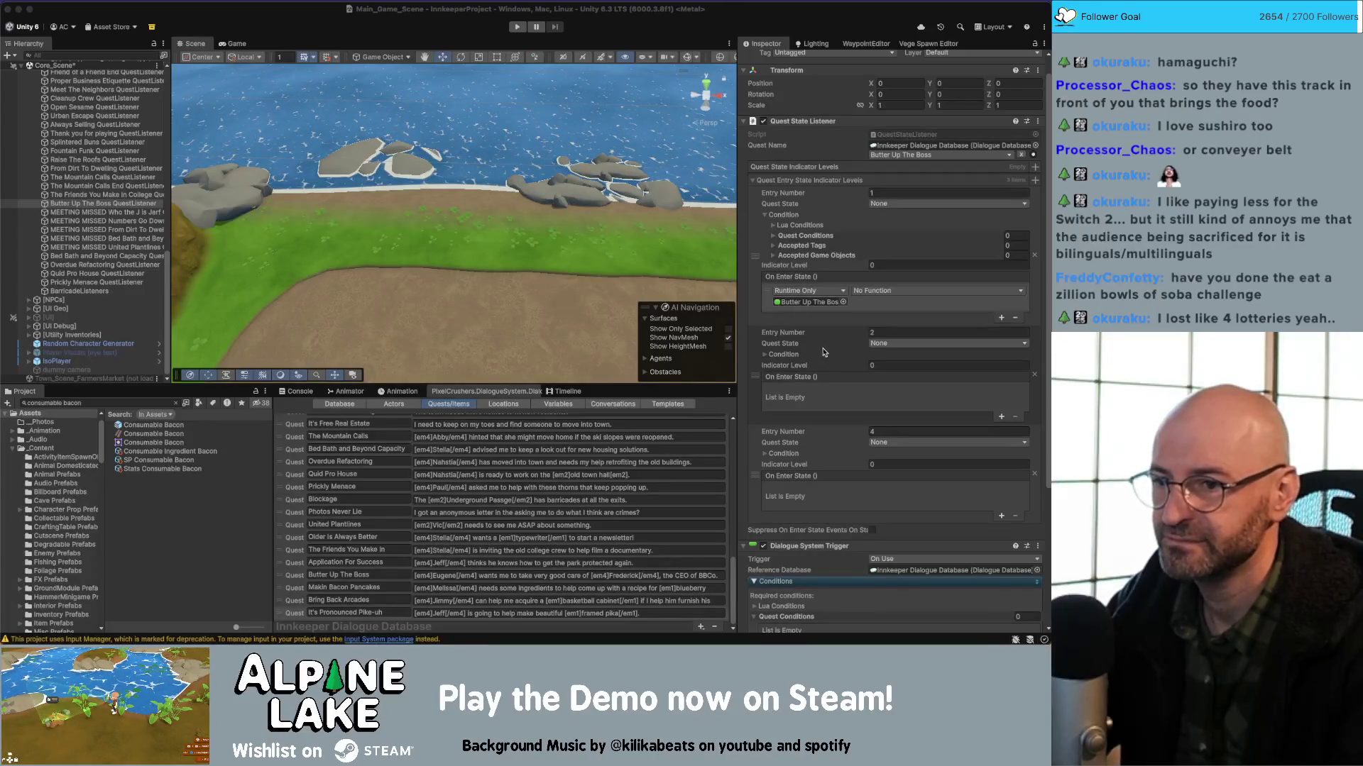
scroll(825, 353, "down", 1)
scroll(1046, 294, "down", 3)
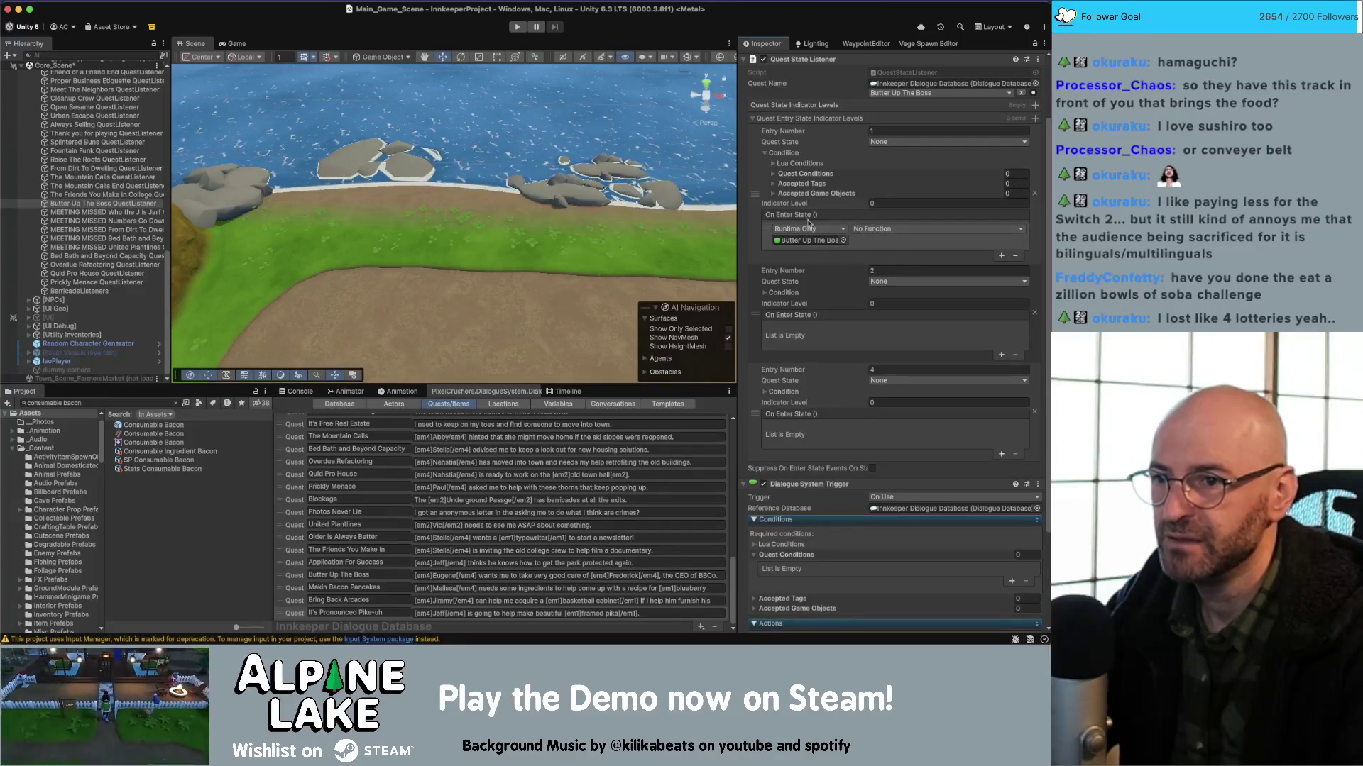
Make entry 1's On Enter State event call DialogueSystemTrigger.OnUse.
right_click(791, 218)
left_click(901, 231)
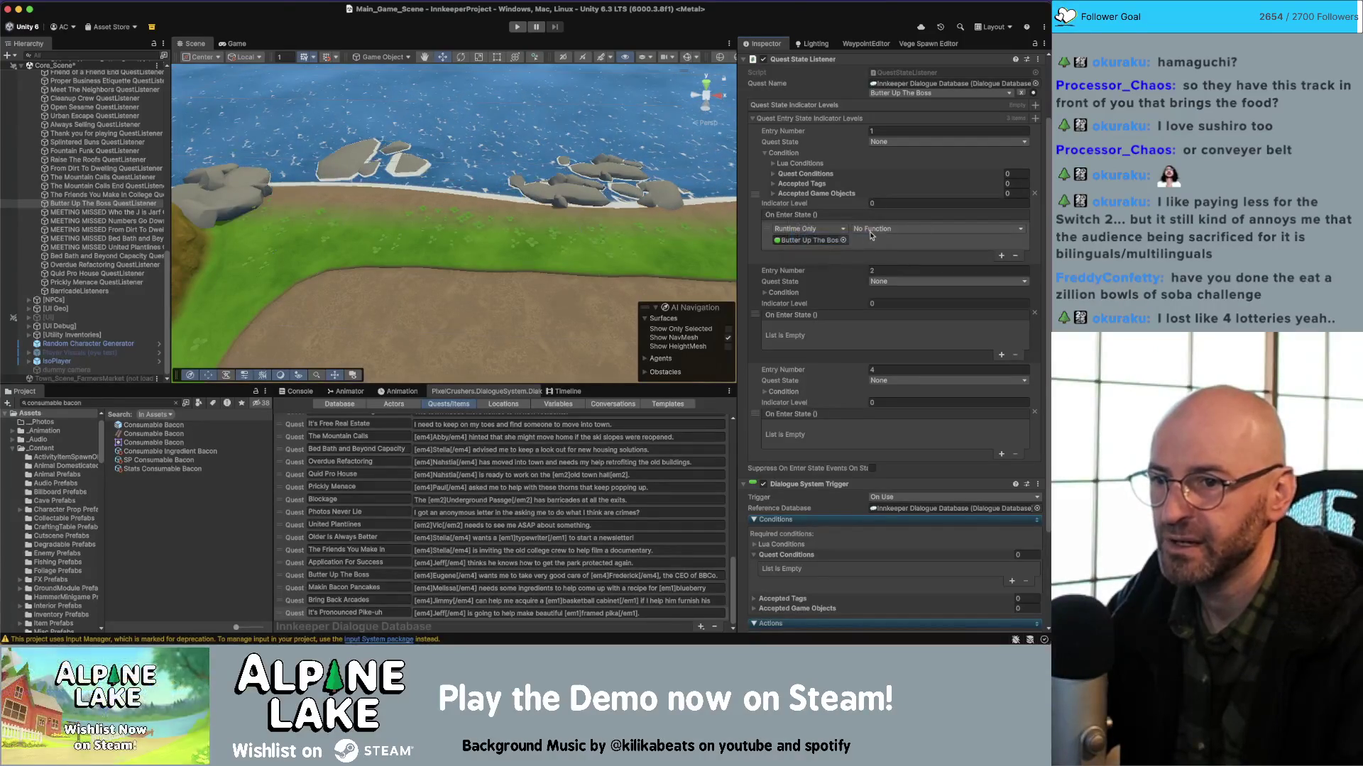
left_click(902, 228)
mouse_move(893, 304)
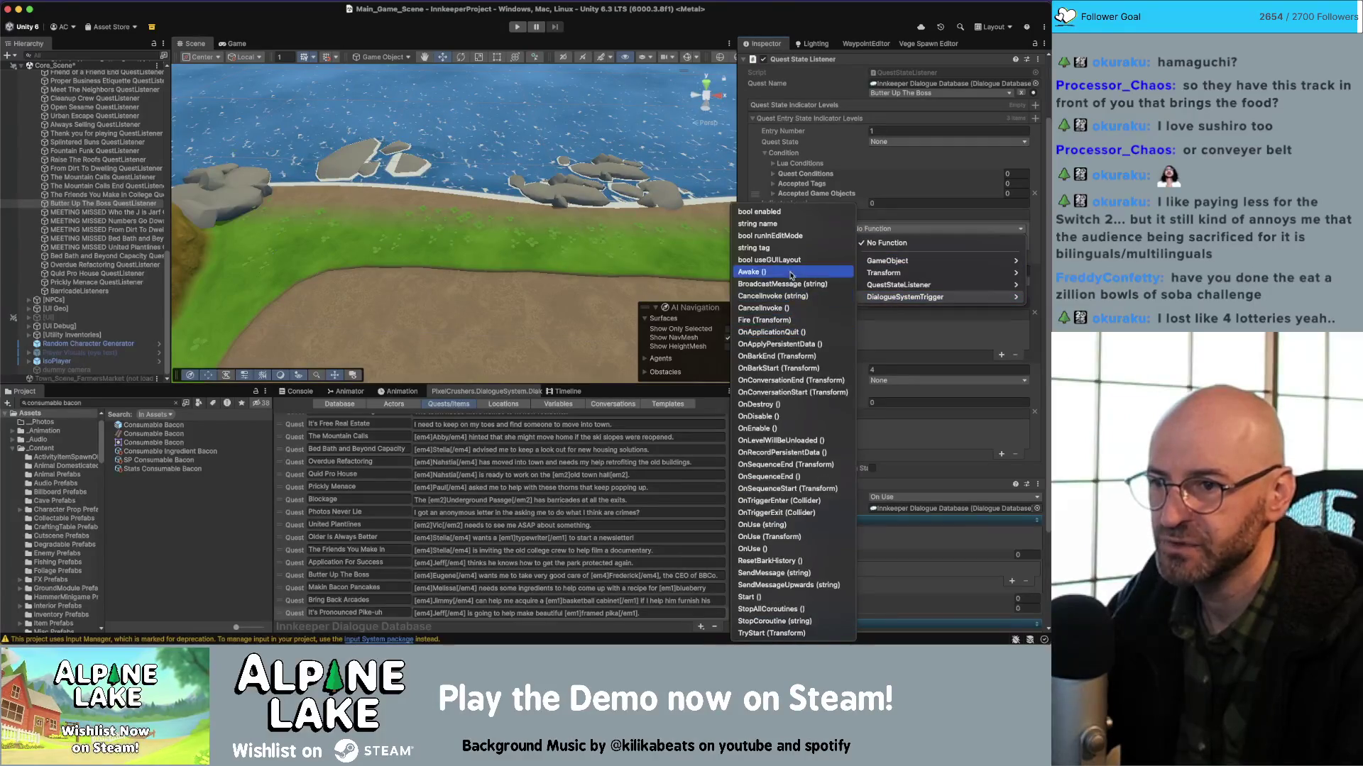
left_click(770, 549)
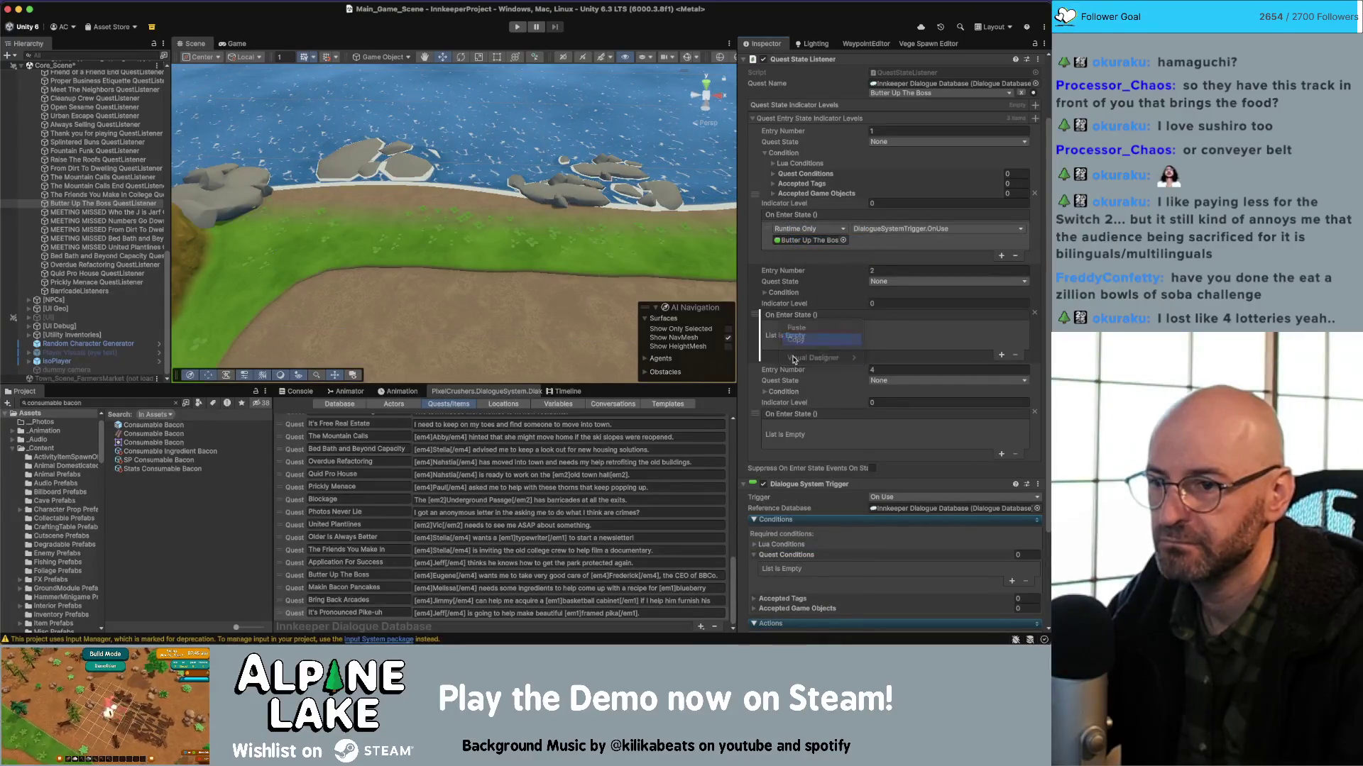
Copy the OnUse event and paste it into entries 2 and 4's On Enter State.
right_click(779, 215)
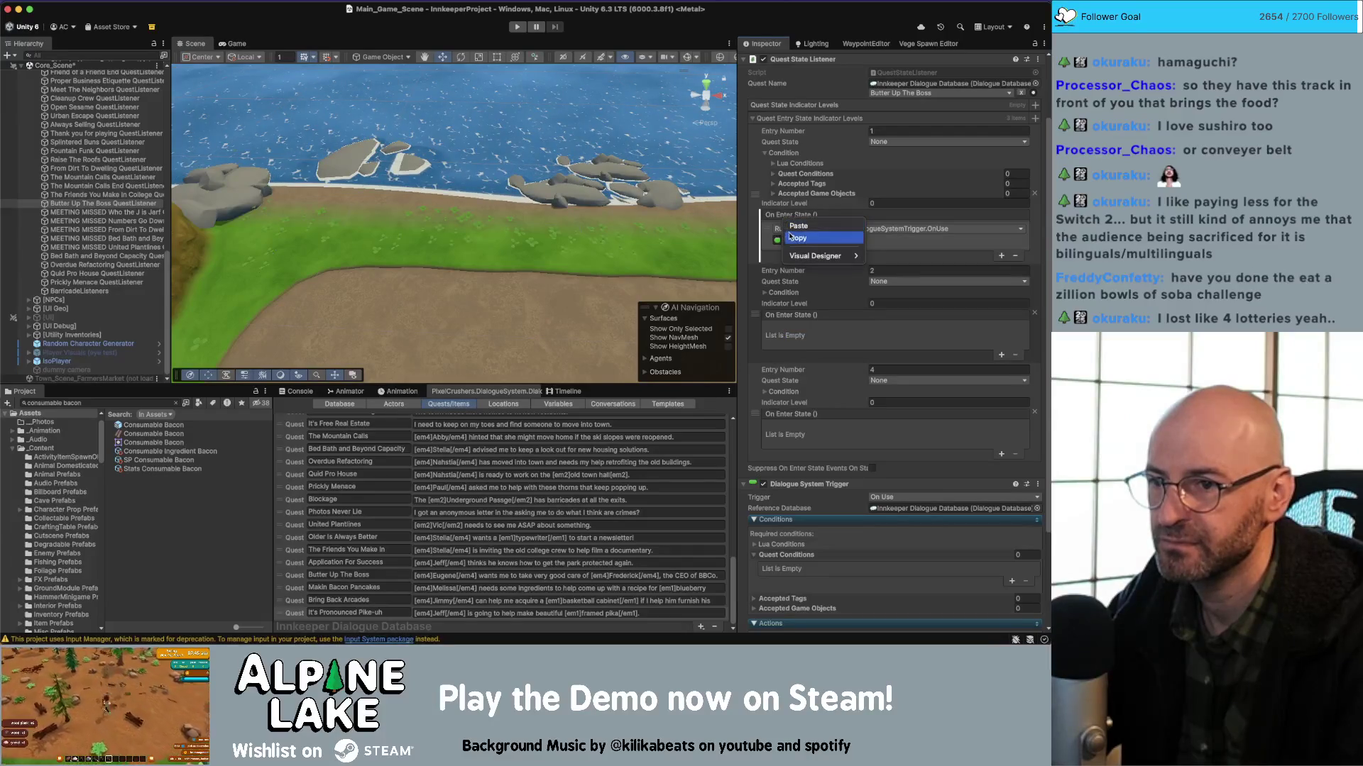
right_click(780, 325)
left_click(793, 330)
right_click(784, 416)
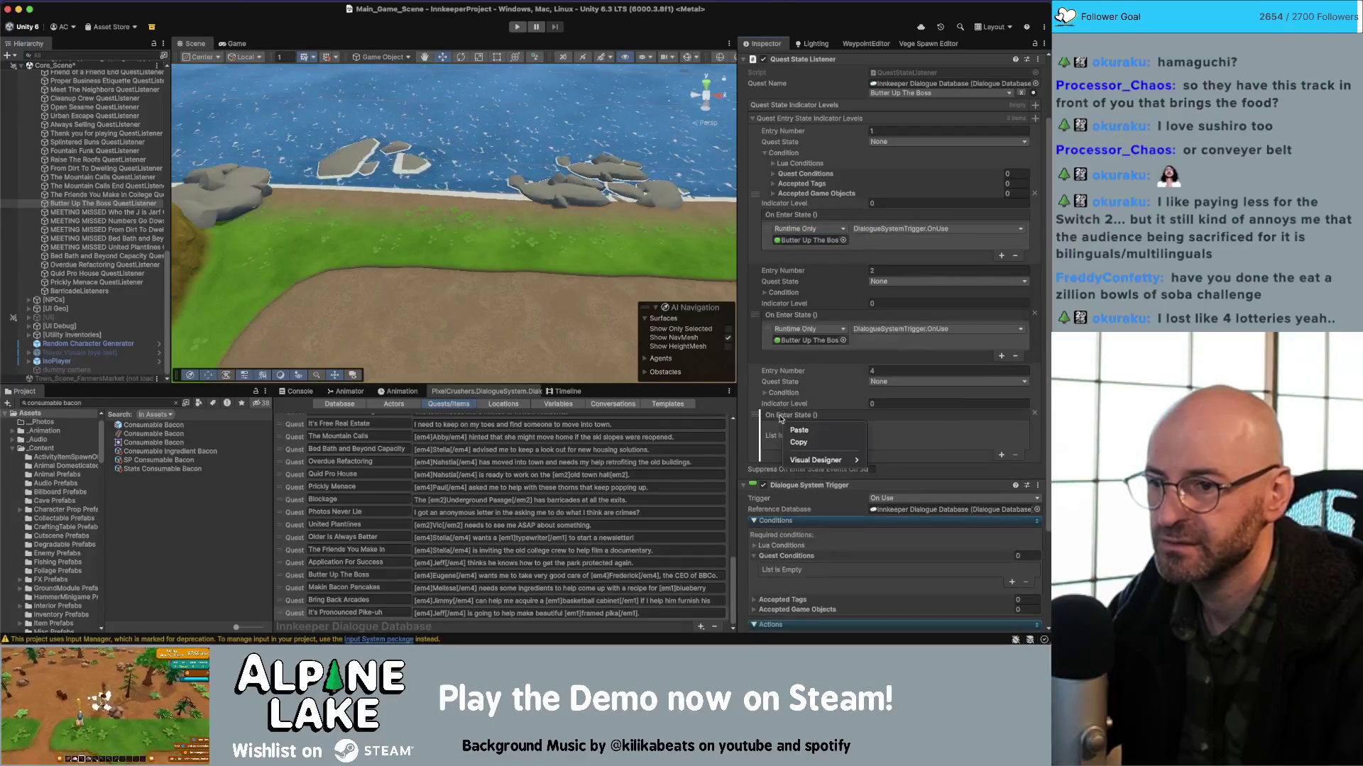
left_click(796, 421)
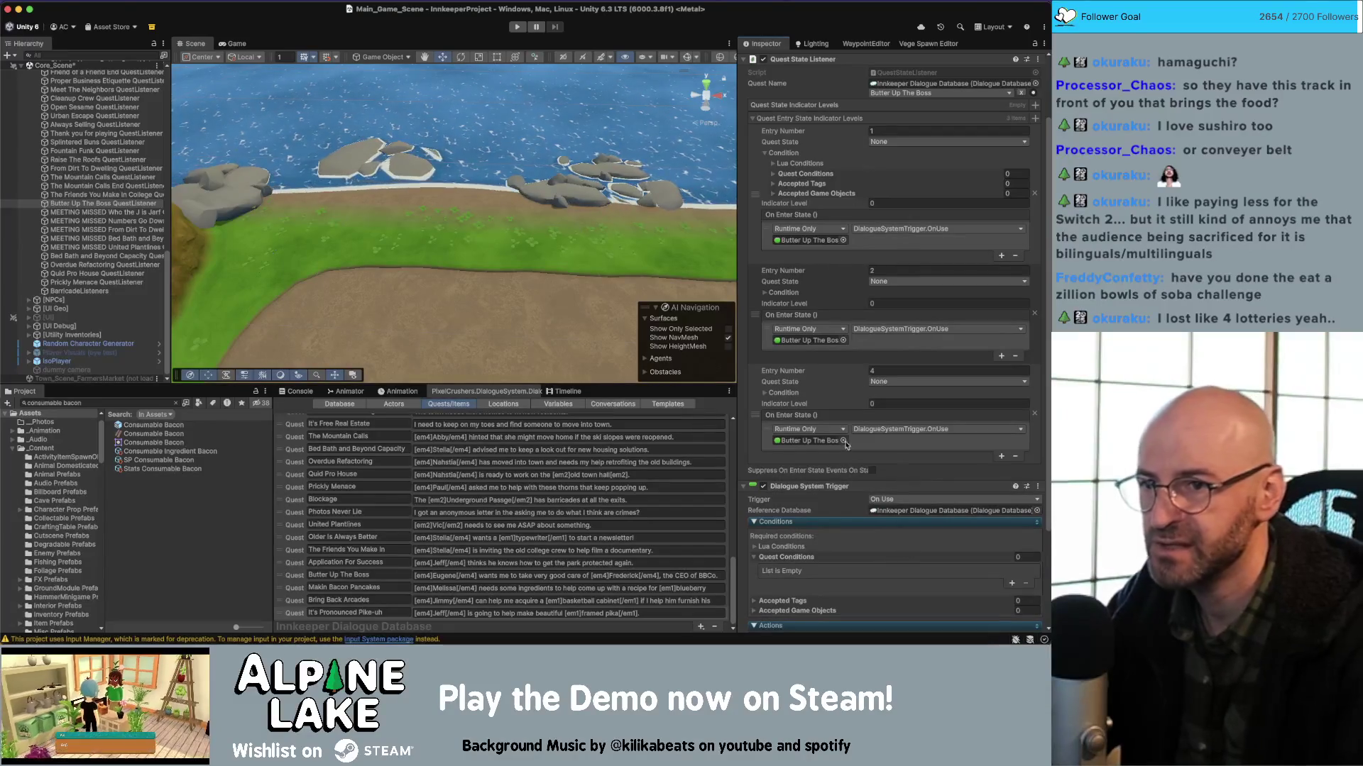
Collapse the Dialogue System Trigger's empty quest conditions list.
scroll(844, 610, "down", 1)
scroll(837, 618, "down", 3)
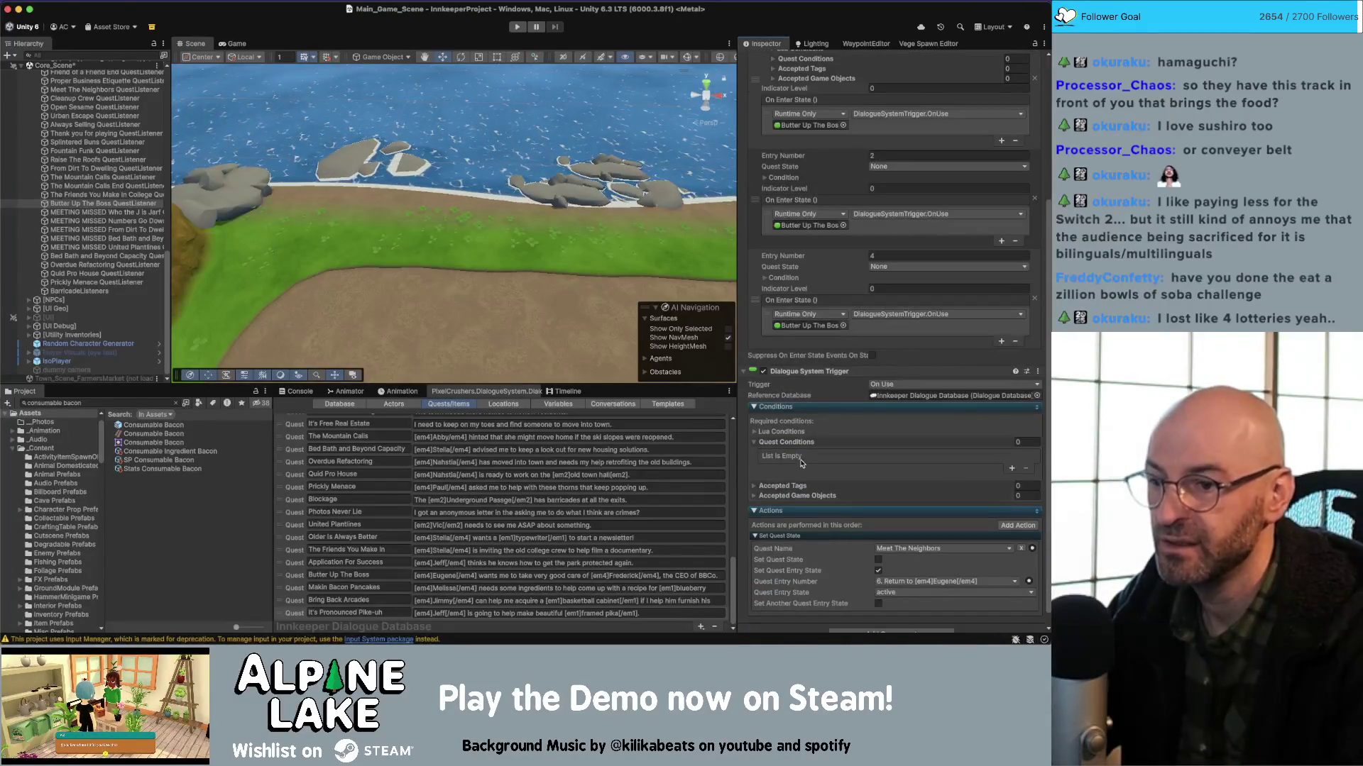
left_click(756, 443)
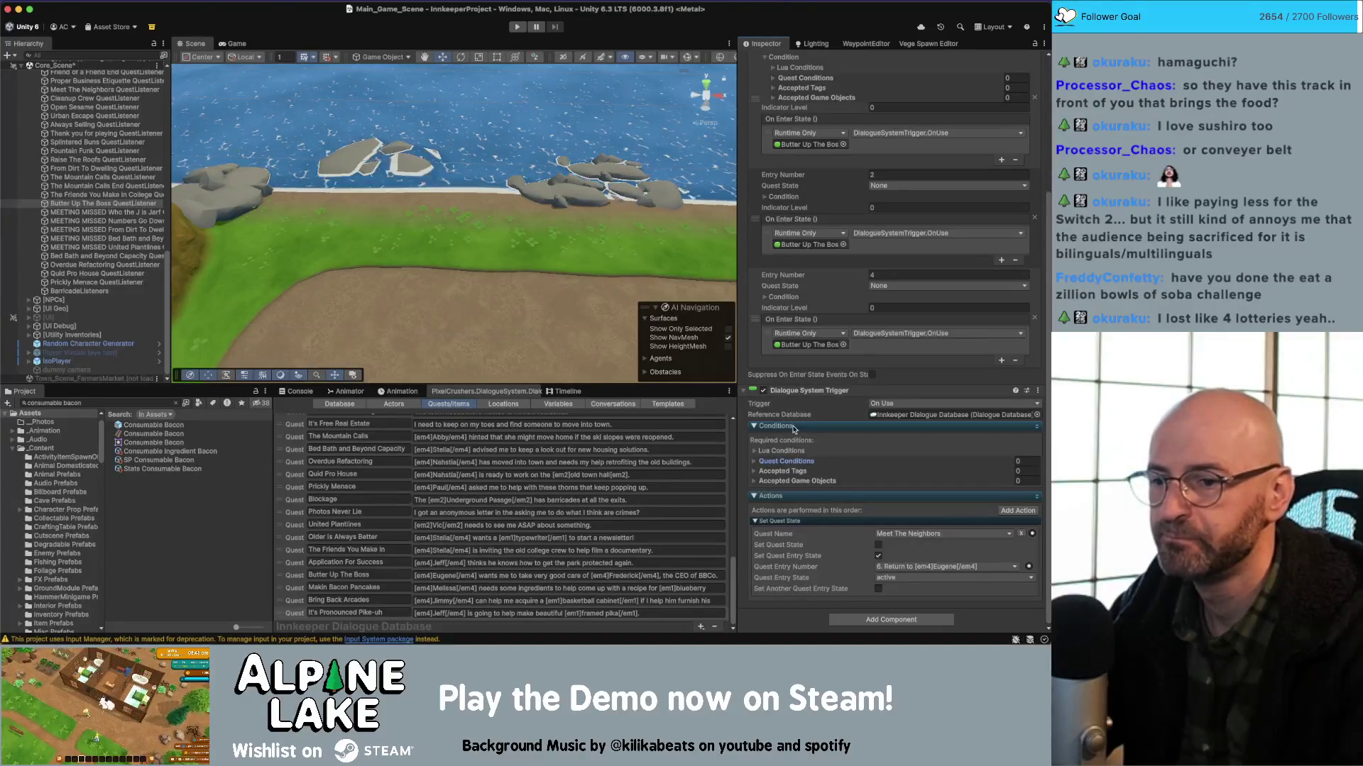
Set the Set Quest State action to quest Butter Up The Boss, entry 6, state active.
left_click(922, 534)
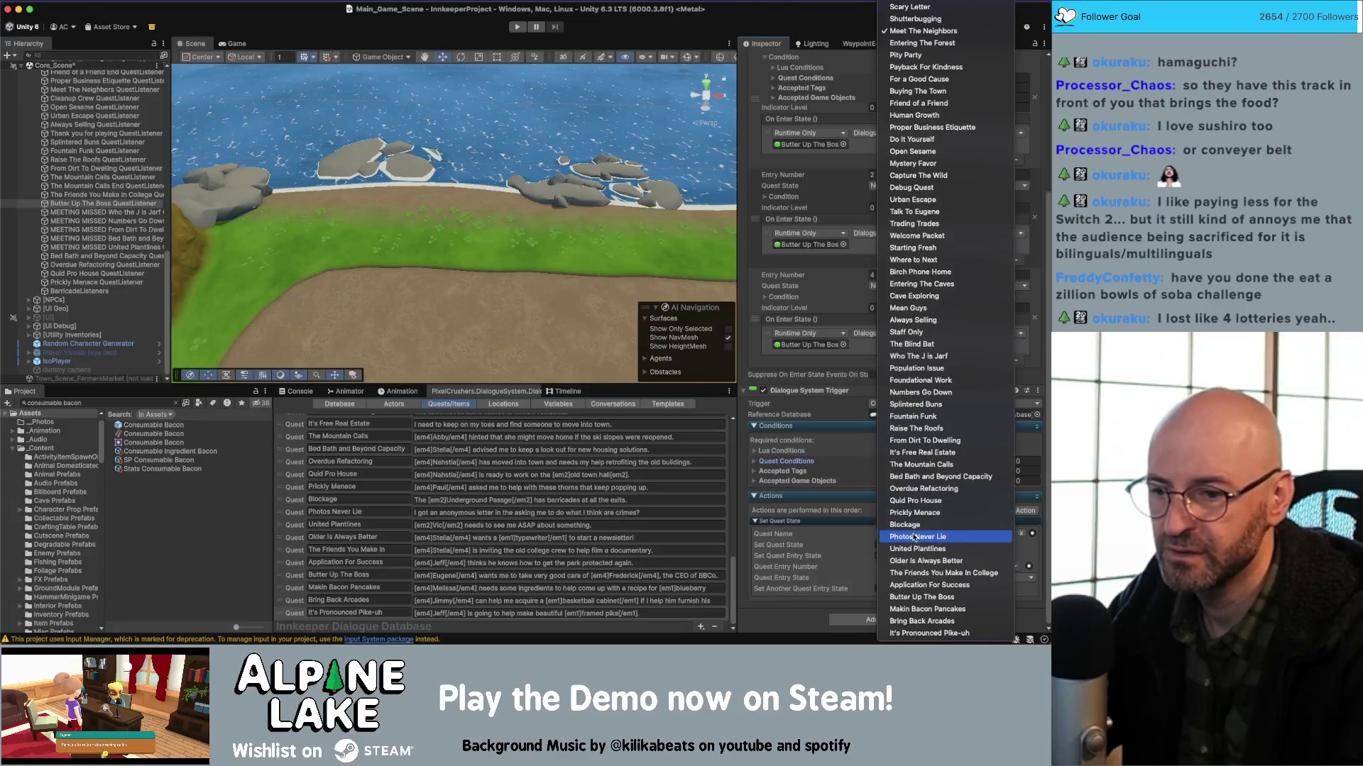
left_click(916, 598)
left_click(916, 594)
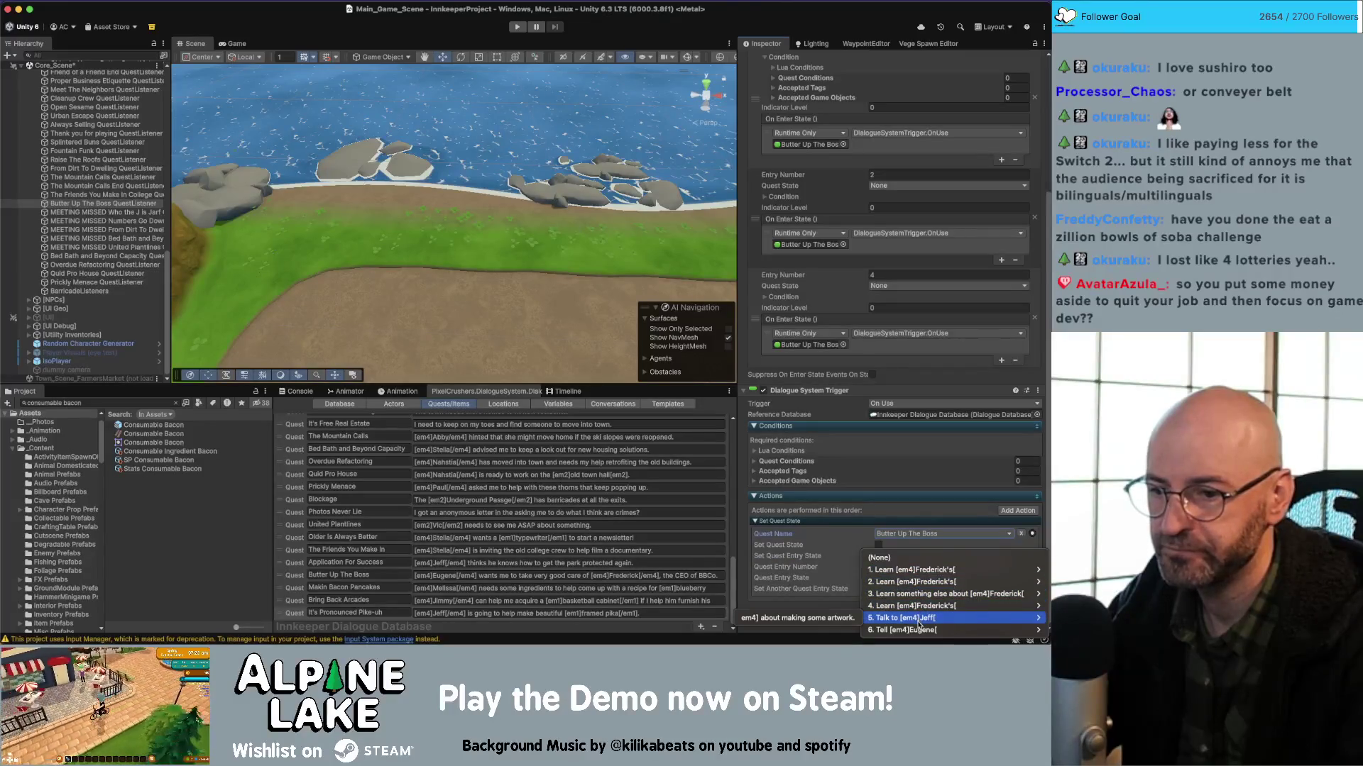
mouse_move(915, 630)
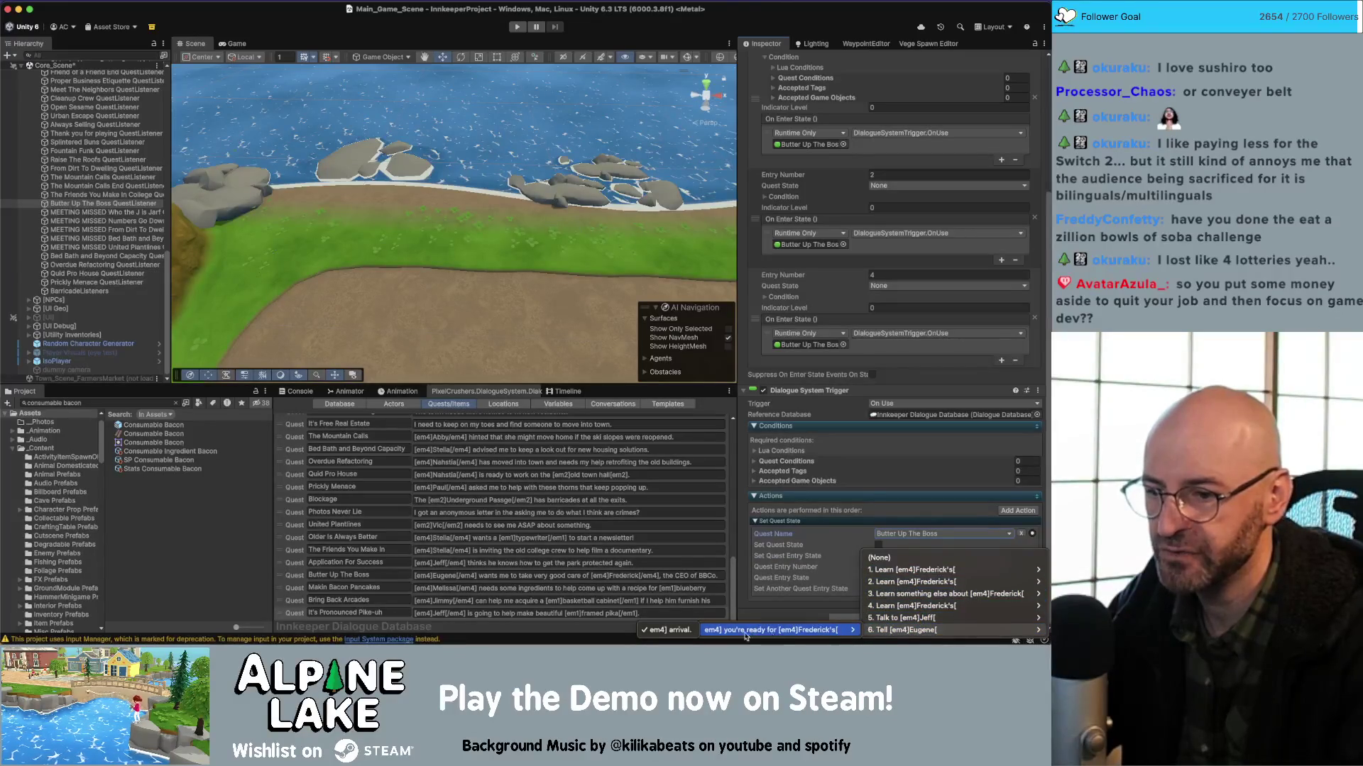
left_click(745, 631)
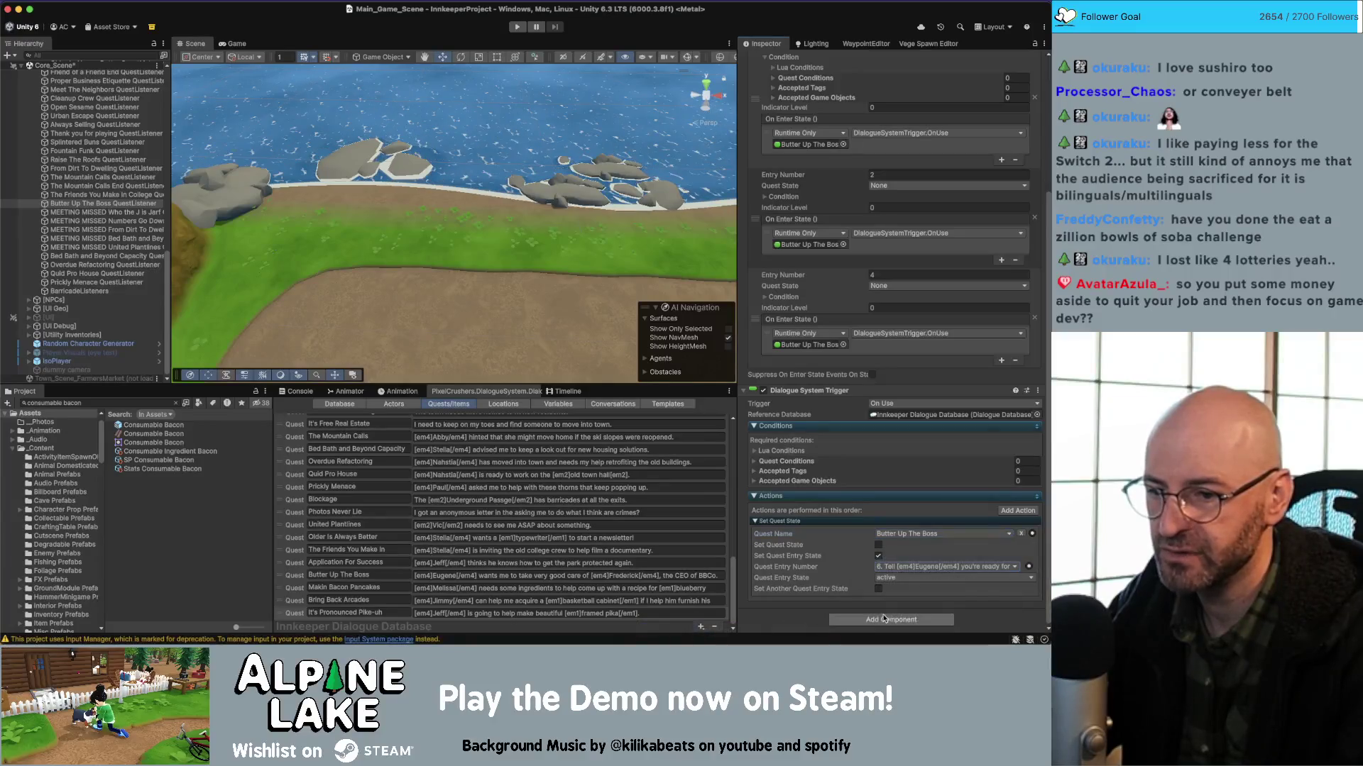
left_click(907, 578)
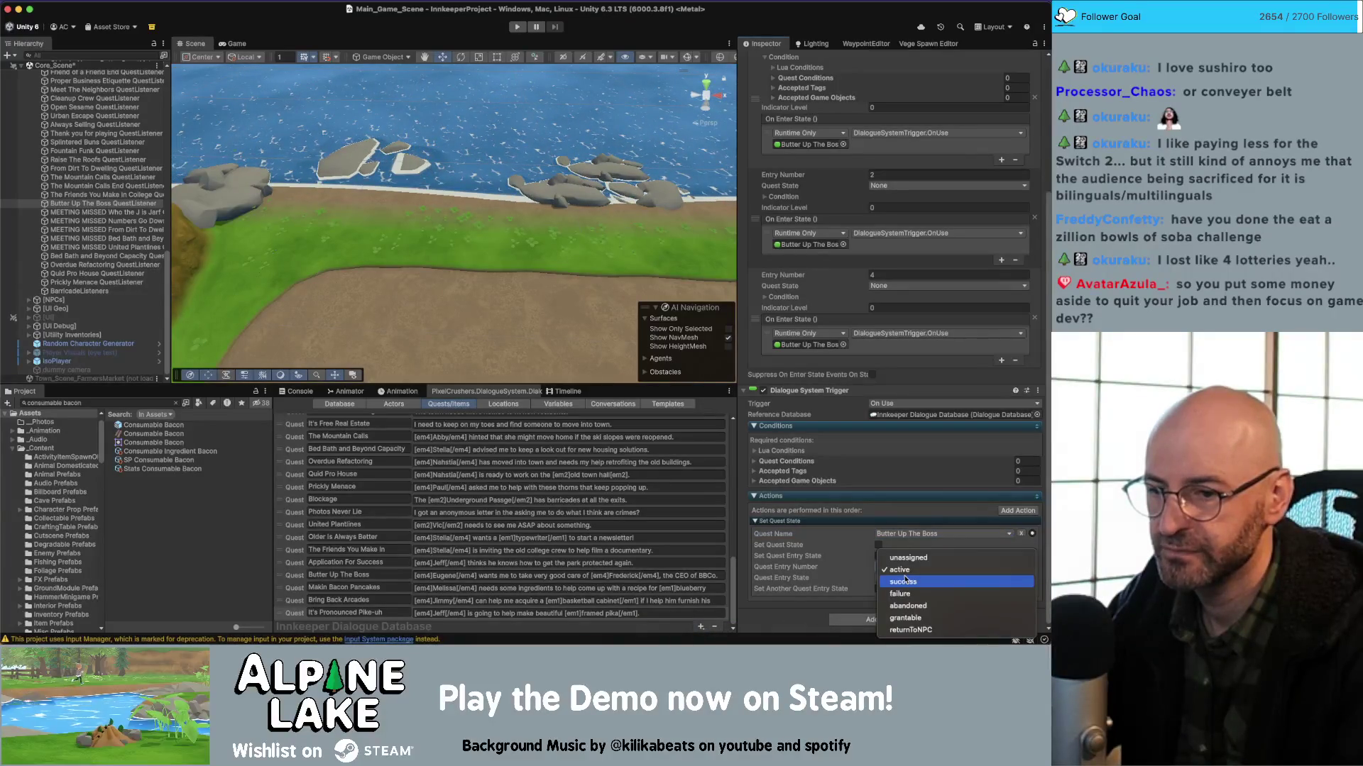
left_click(904, 571)
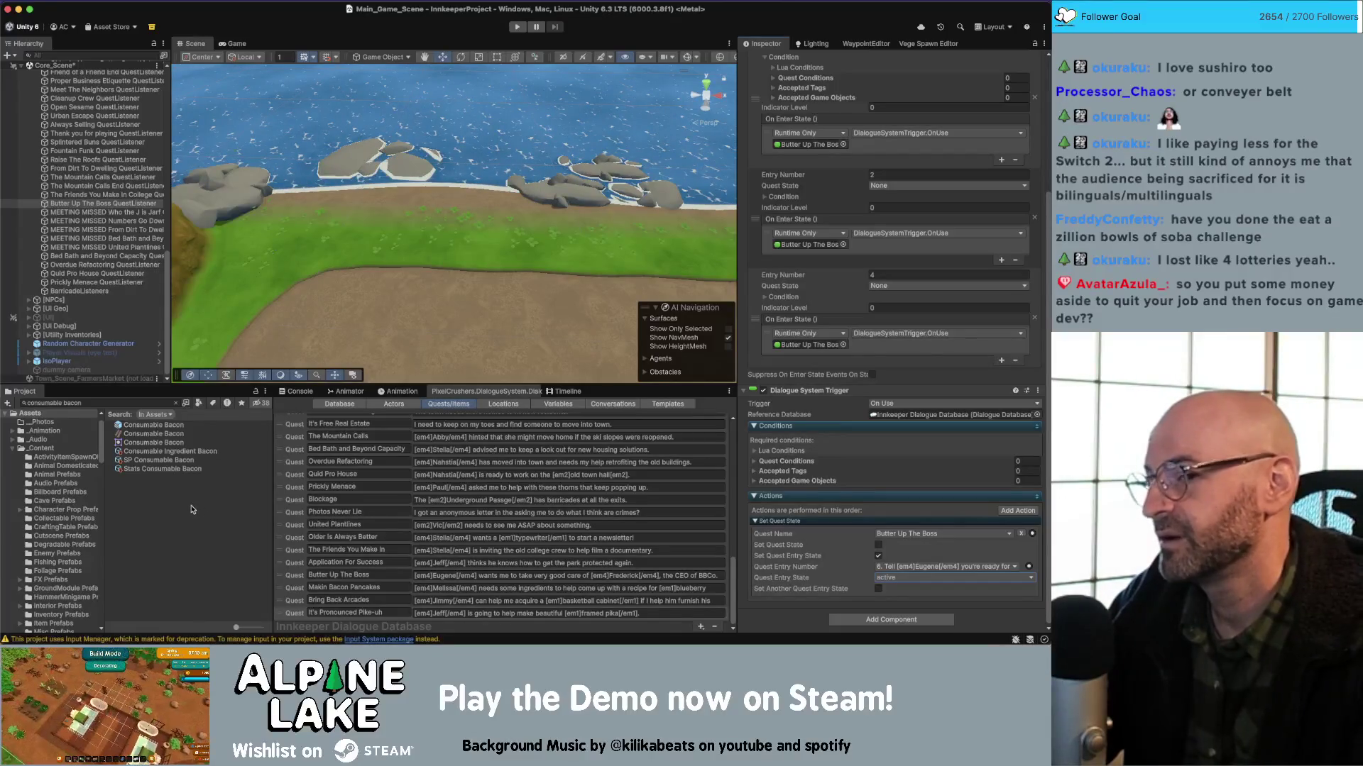
Reselect the Butter Up The Boss listener and tile Unity left, Miro board right.
left_click(195, 511)
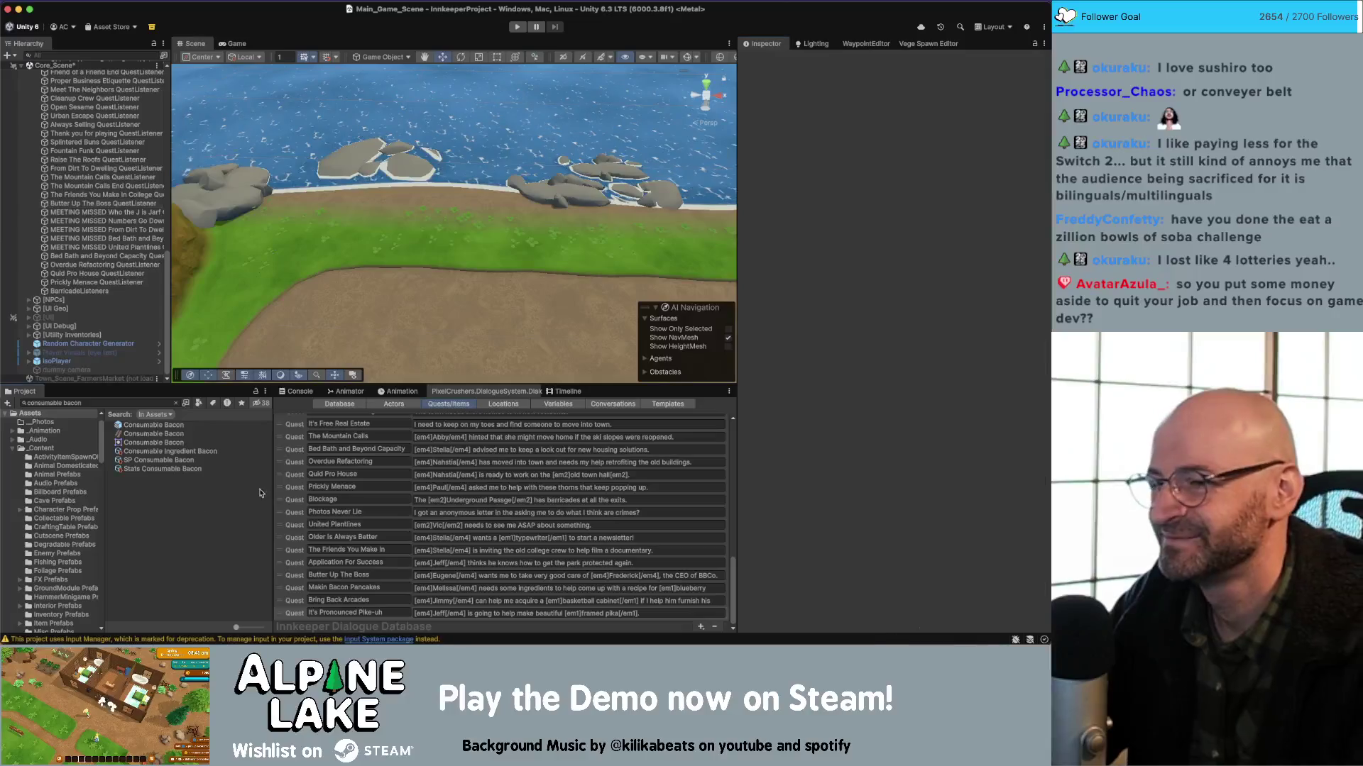
scroll(121, 270, "up", 3)
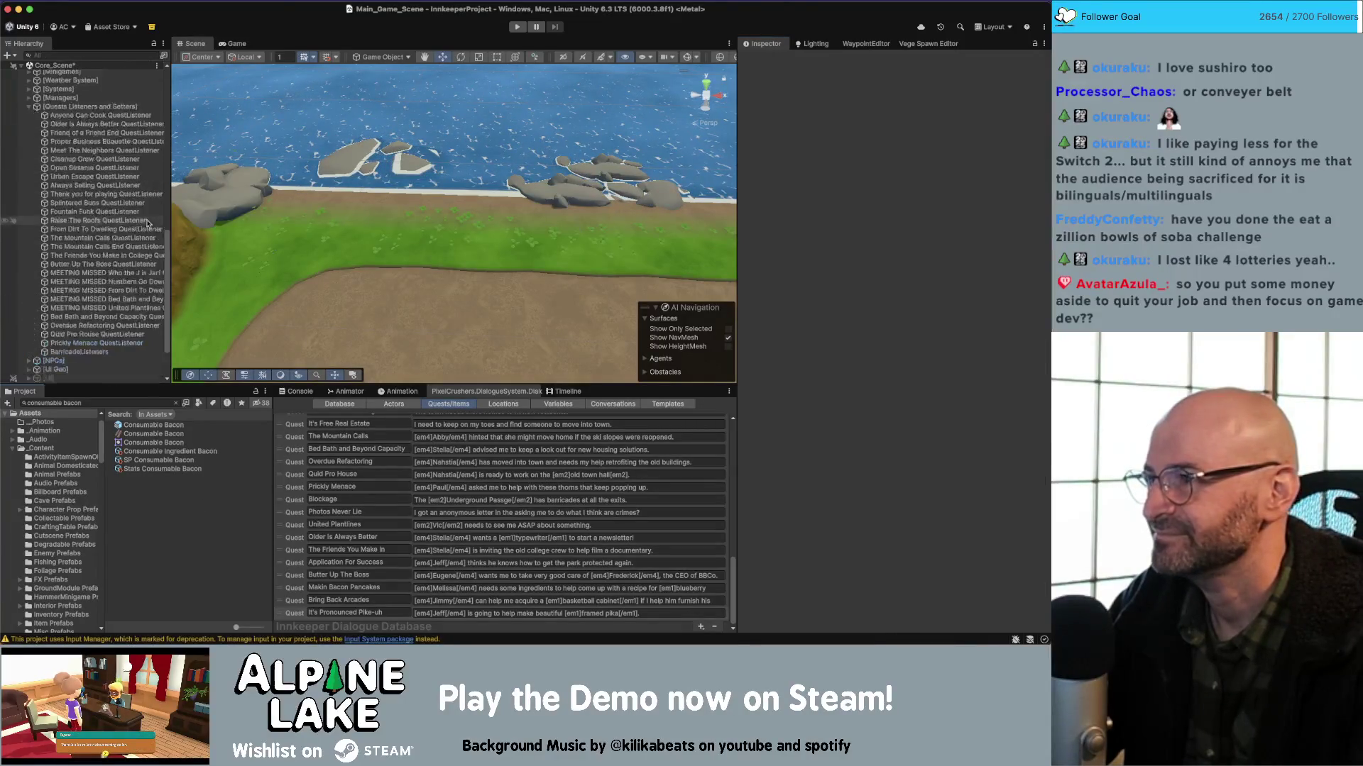
scroll(142, 234, "down", 3)
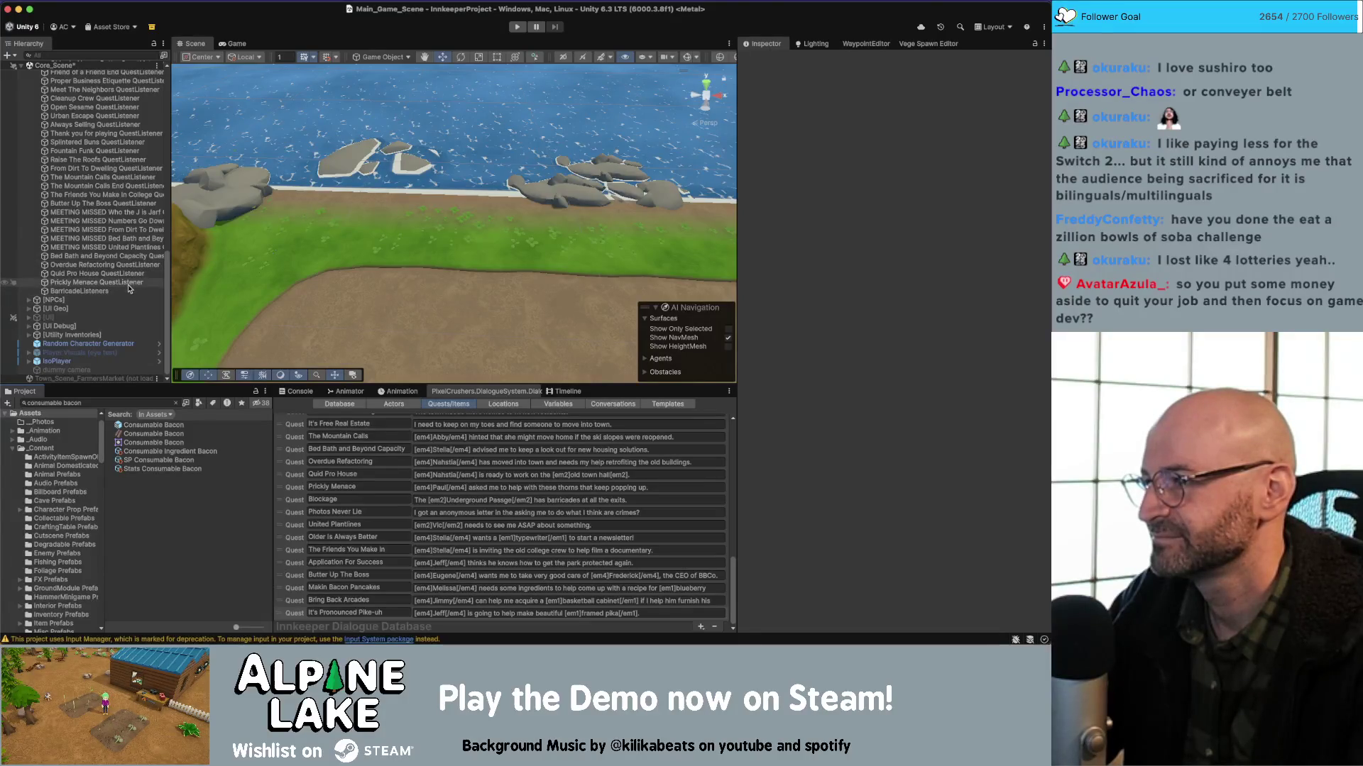
left_click(119, 204)
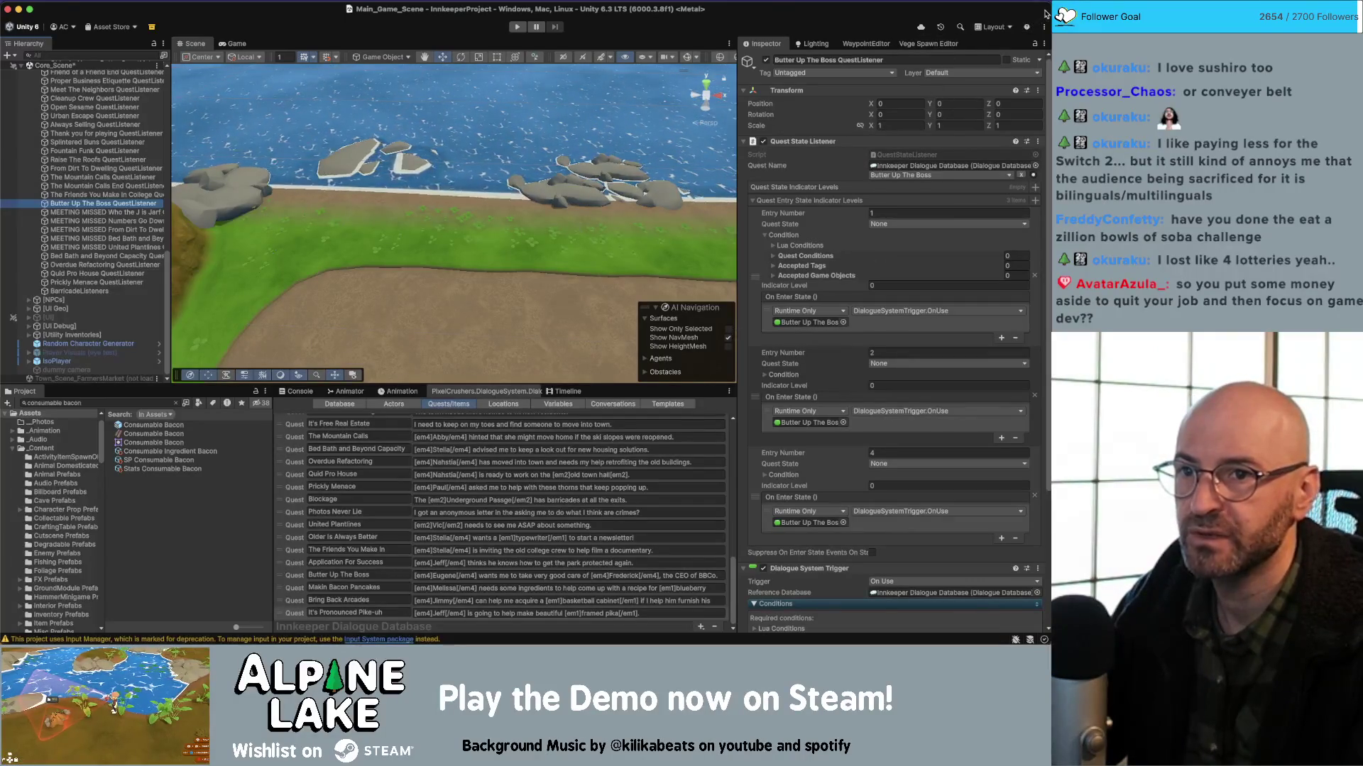
key("ctrl+alt+Left")
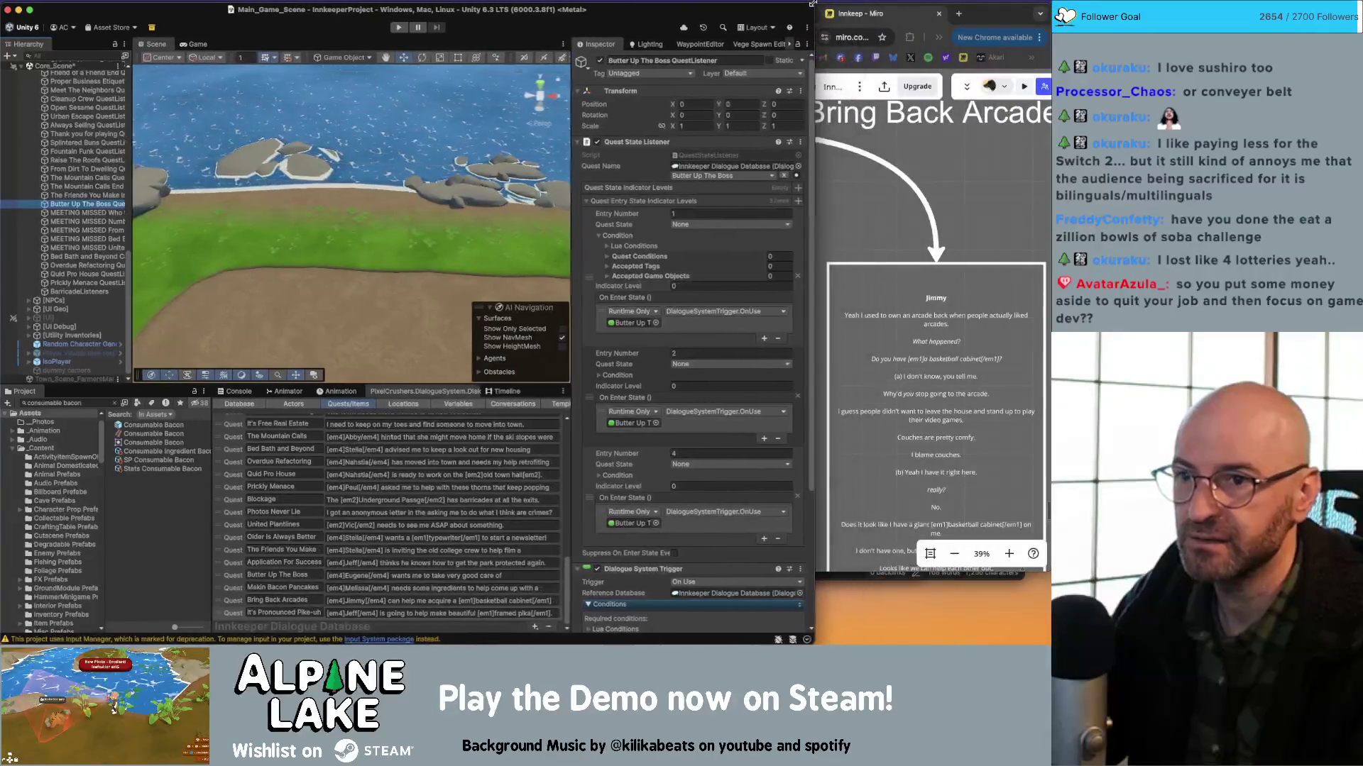
Switch the Dialogue Database to Conversations and open Oriel's "He loves that kinda stuff." node.
scroll(963, 219, "up", 2)
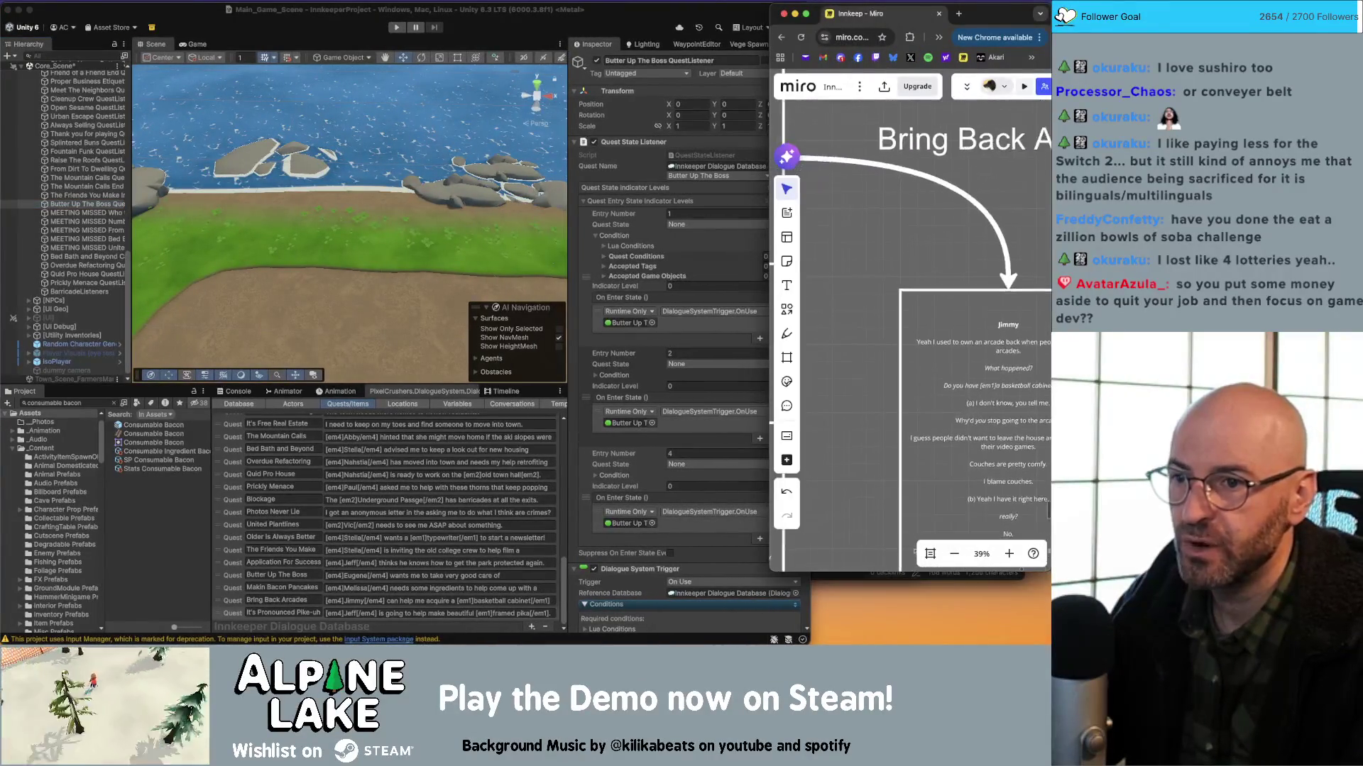
scroll(963, 218, "down", 10)
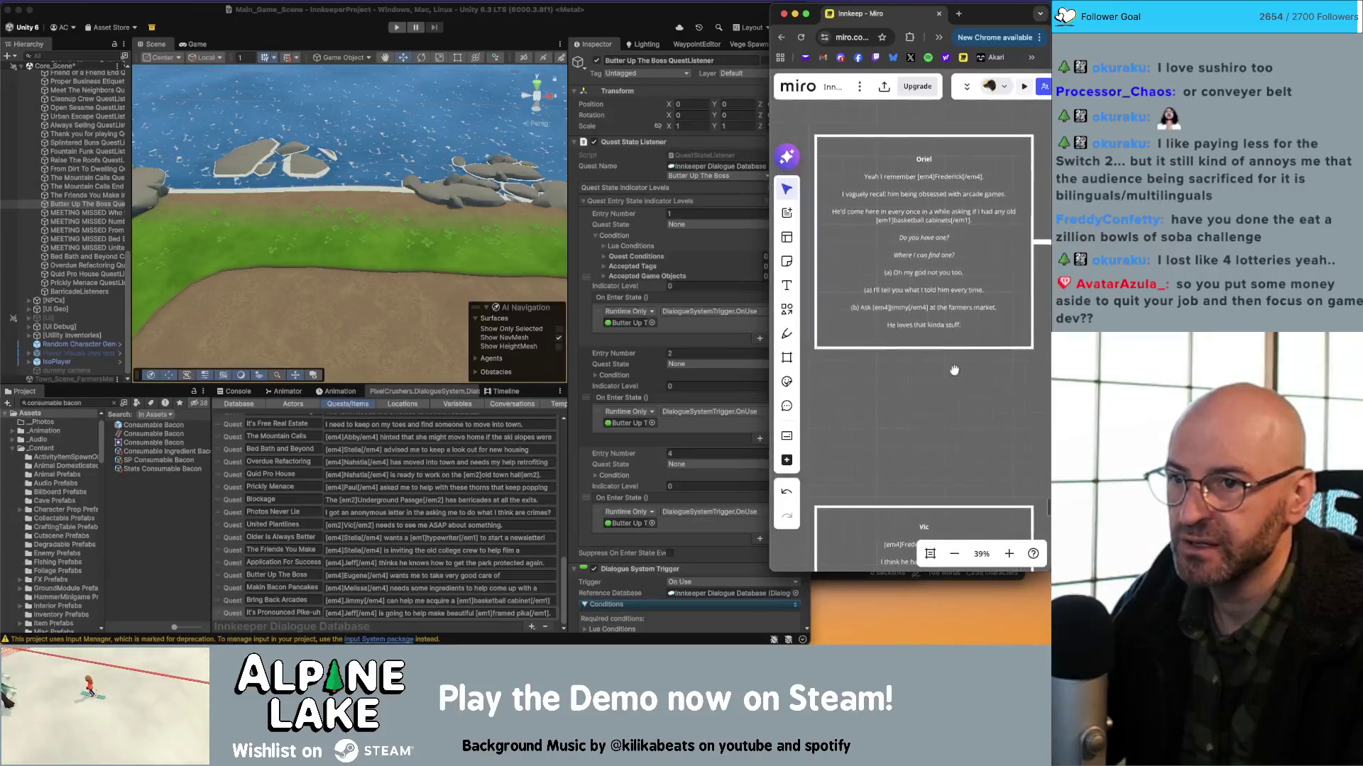
left_click(504, 406)
left_click(504, 406)
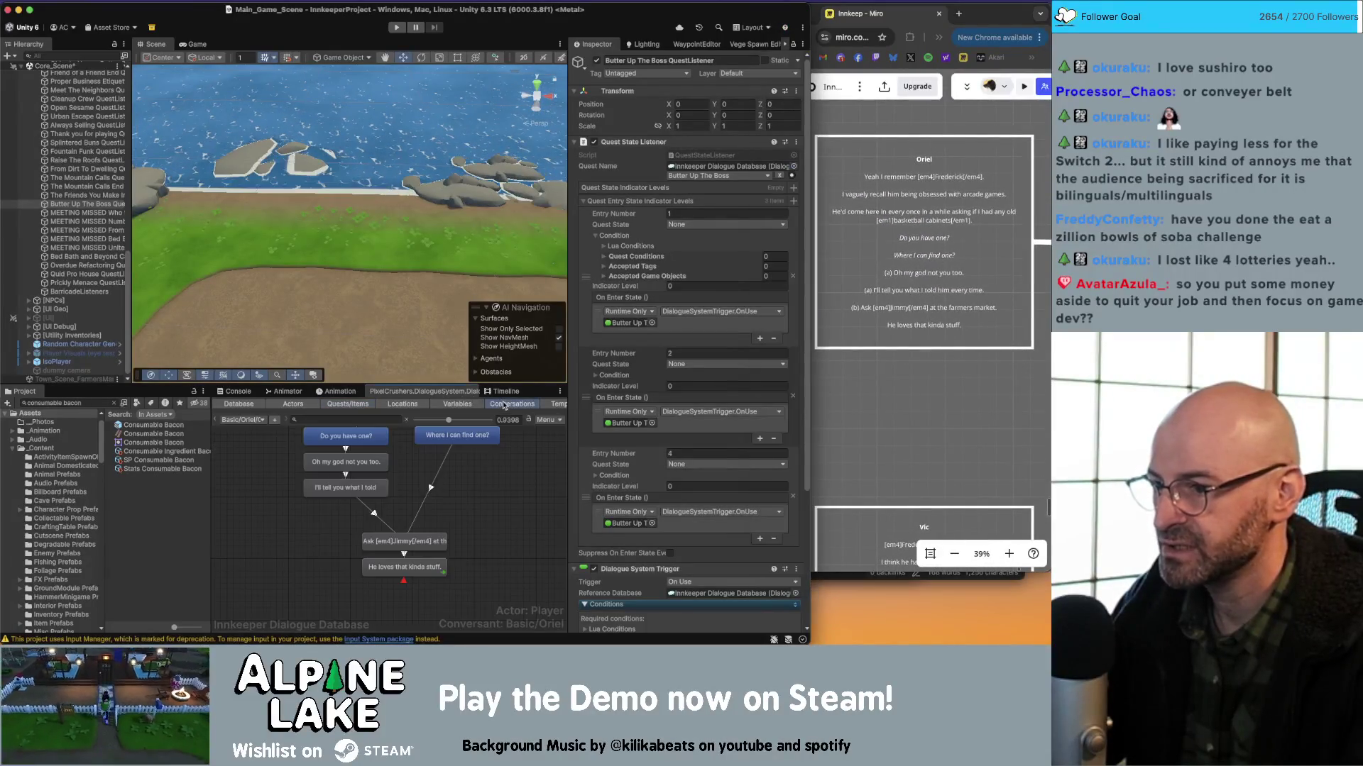
left_click(421, 566)
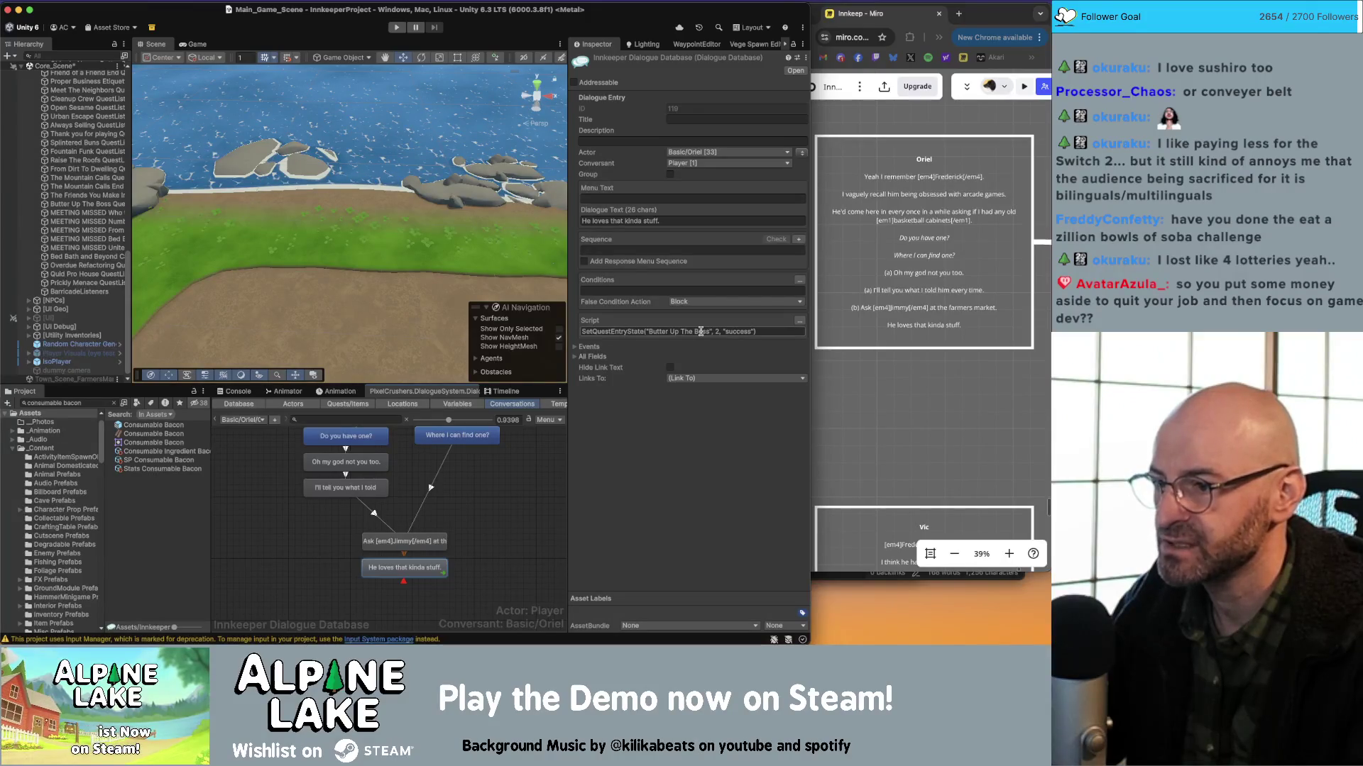
Add a script action setting the Bring Back Arcades quest to active.
left_click(799, 323)
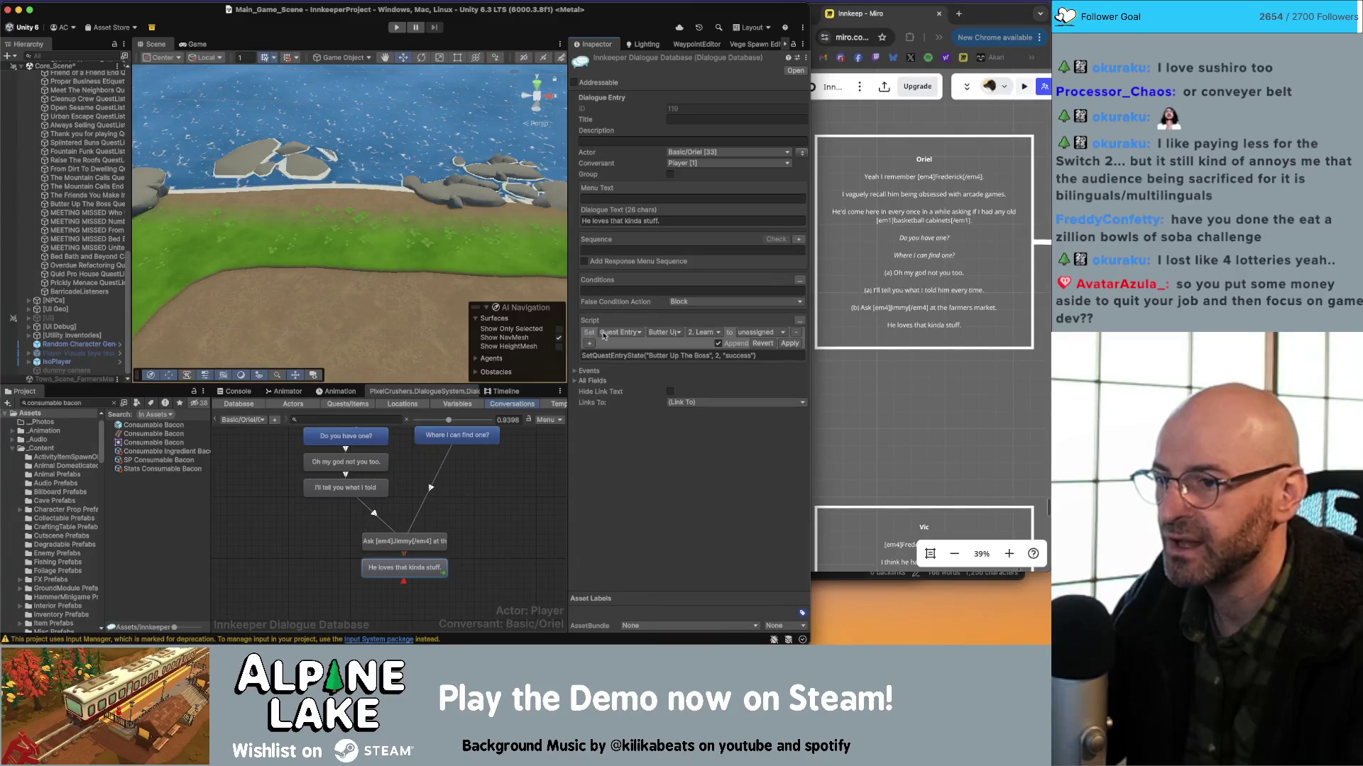
left_click(620, 332)
left_click(622, 347)
left_click(657, 332)
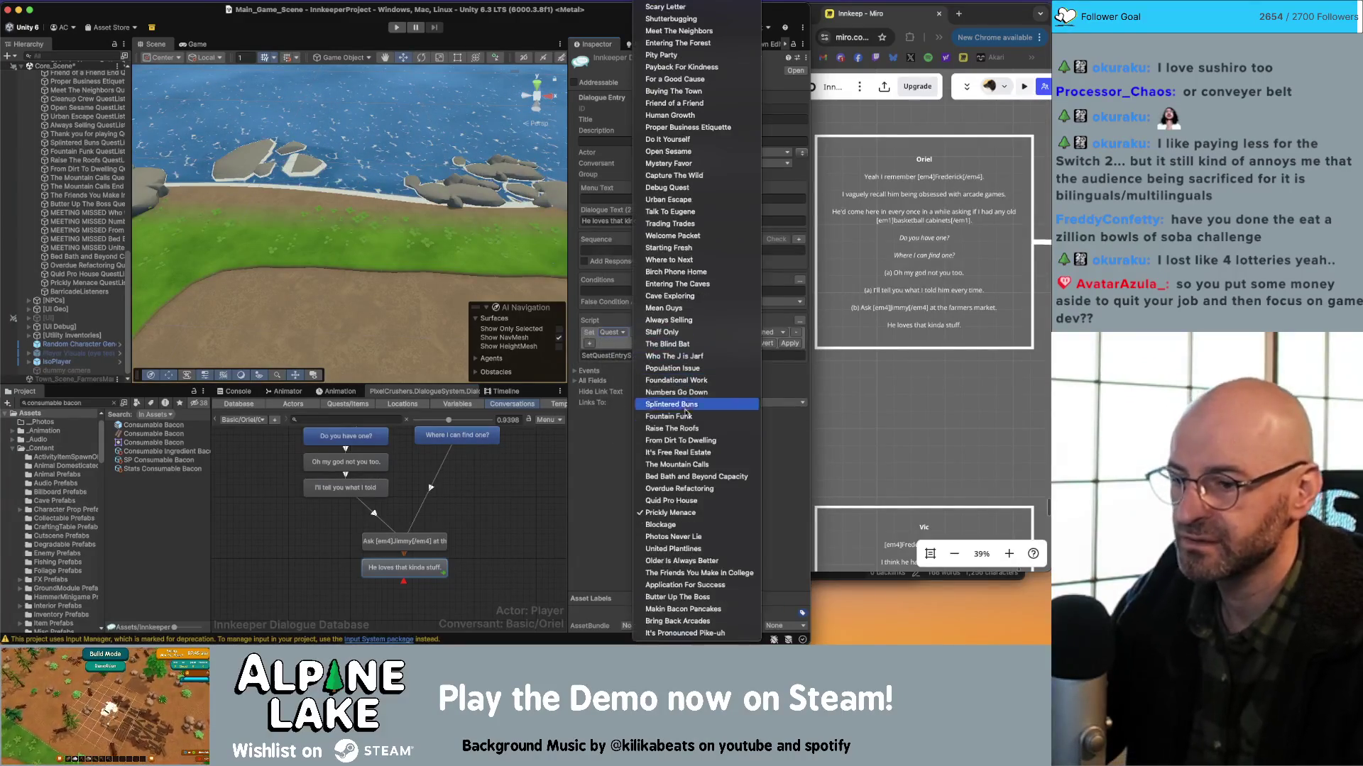
left_click(703, 621)
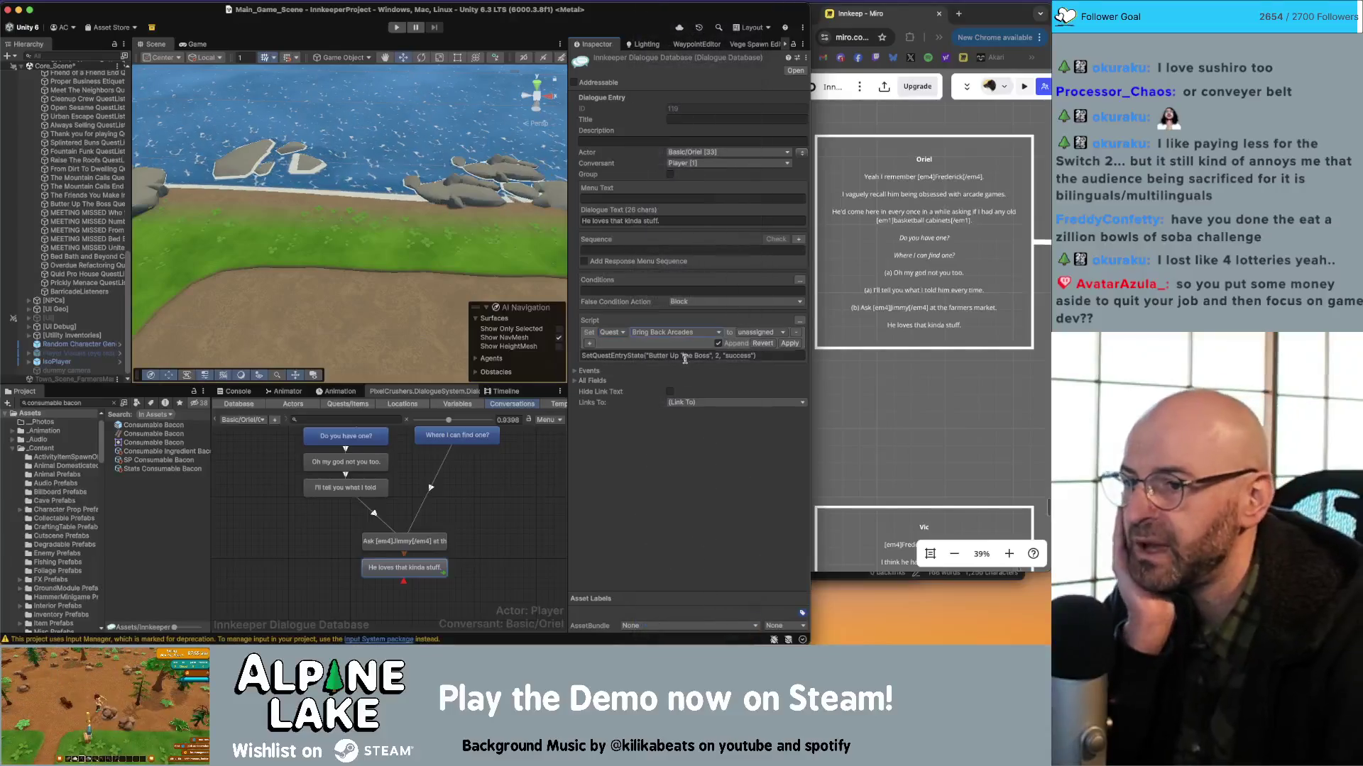
left_click(743, 333)
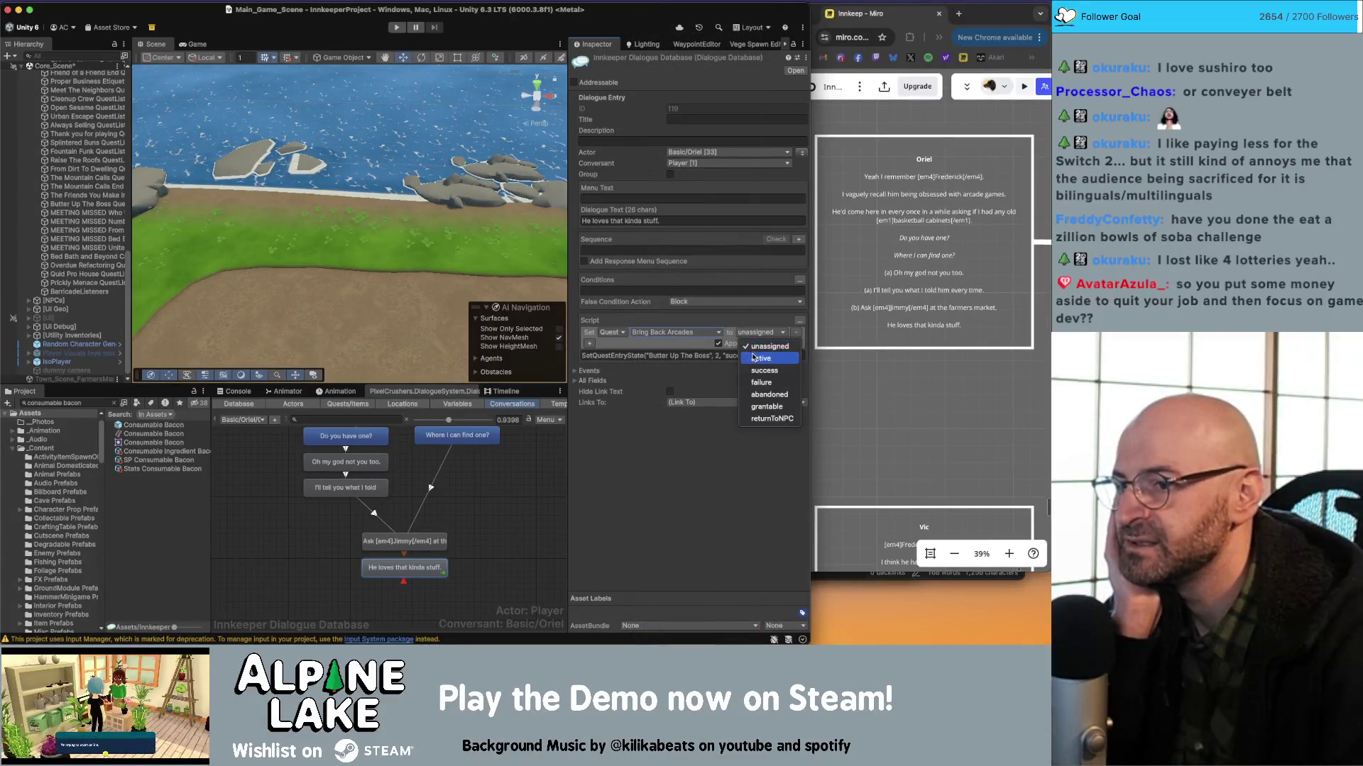
left_click(754, 347)
Add a second action setting Bring Back Arcades entry 1 to active, and apply the script.
left_click(590, 344)
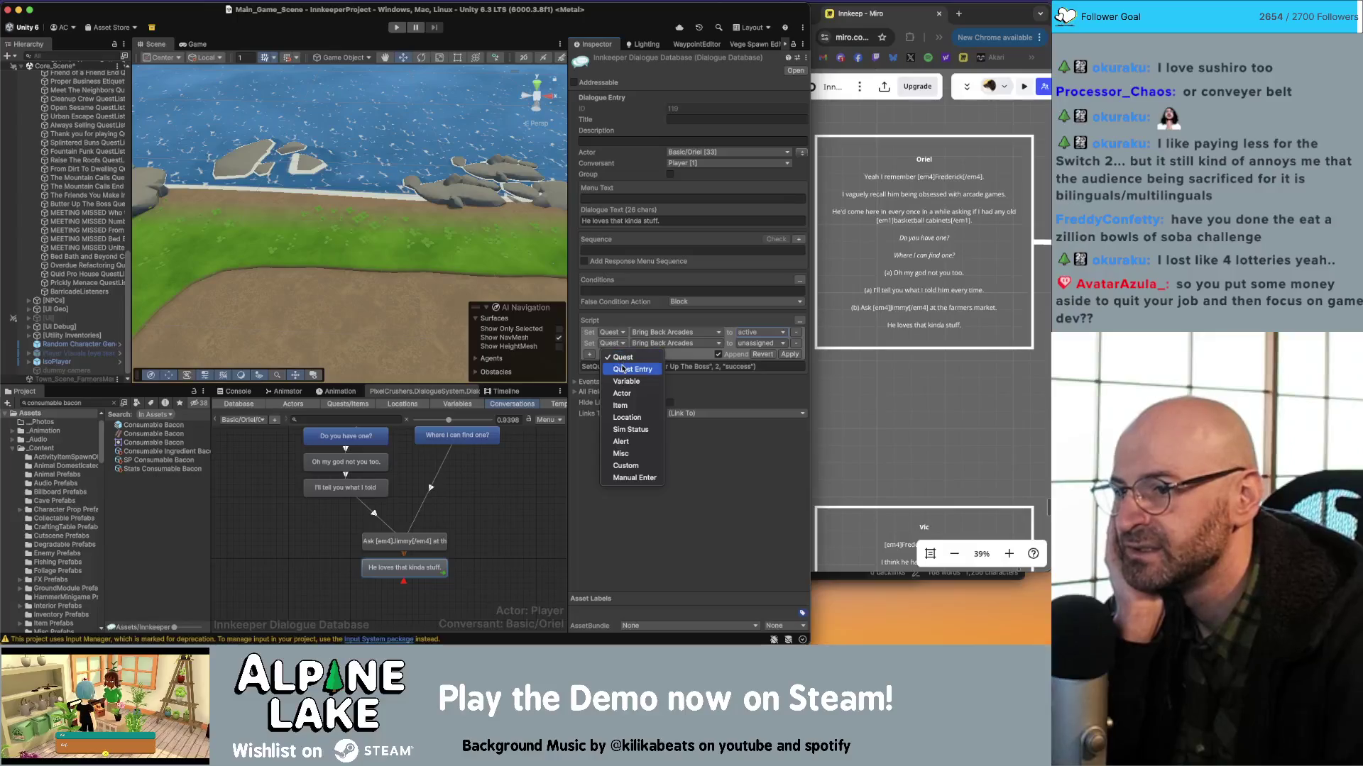
left_click(670, 343)
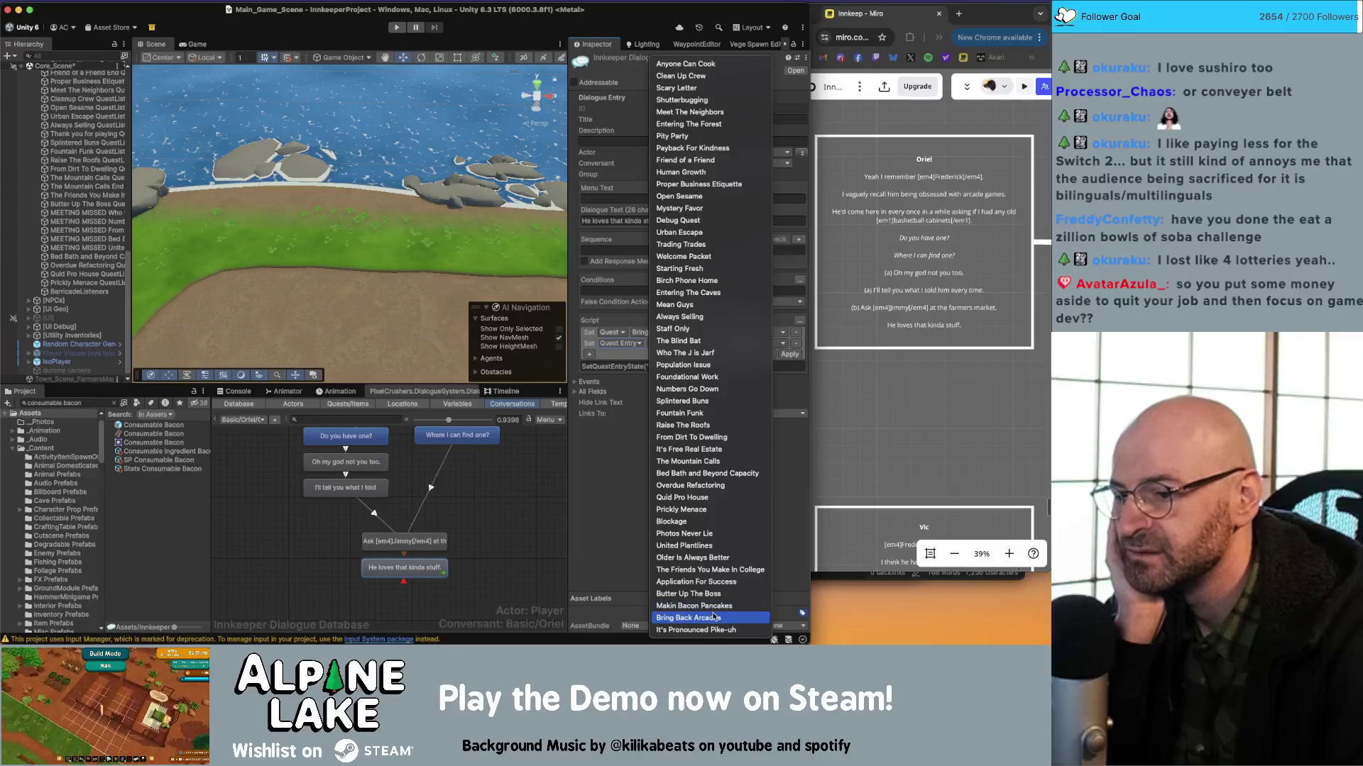
left_click(688, 617)
left_click(704, 346)
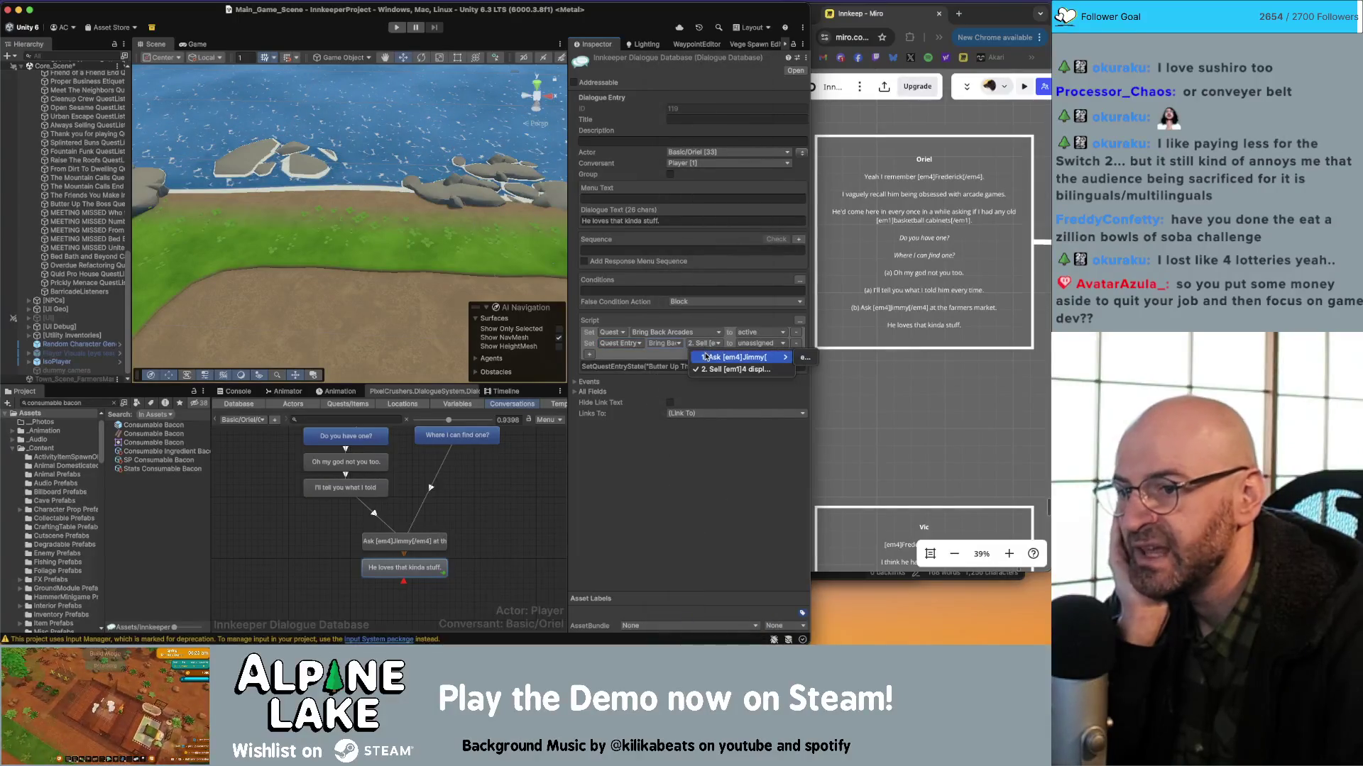
left_click(800, 358)
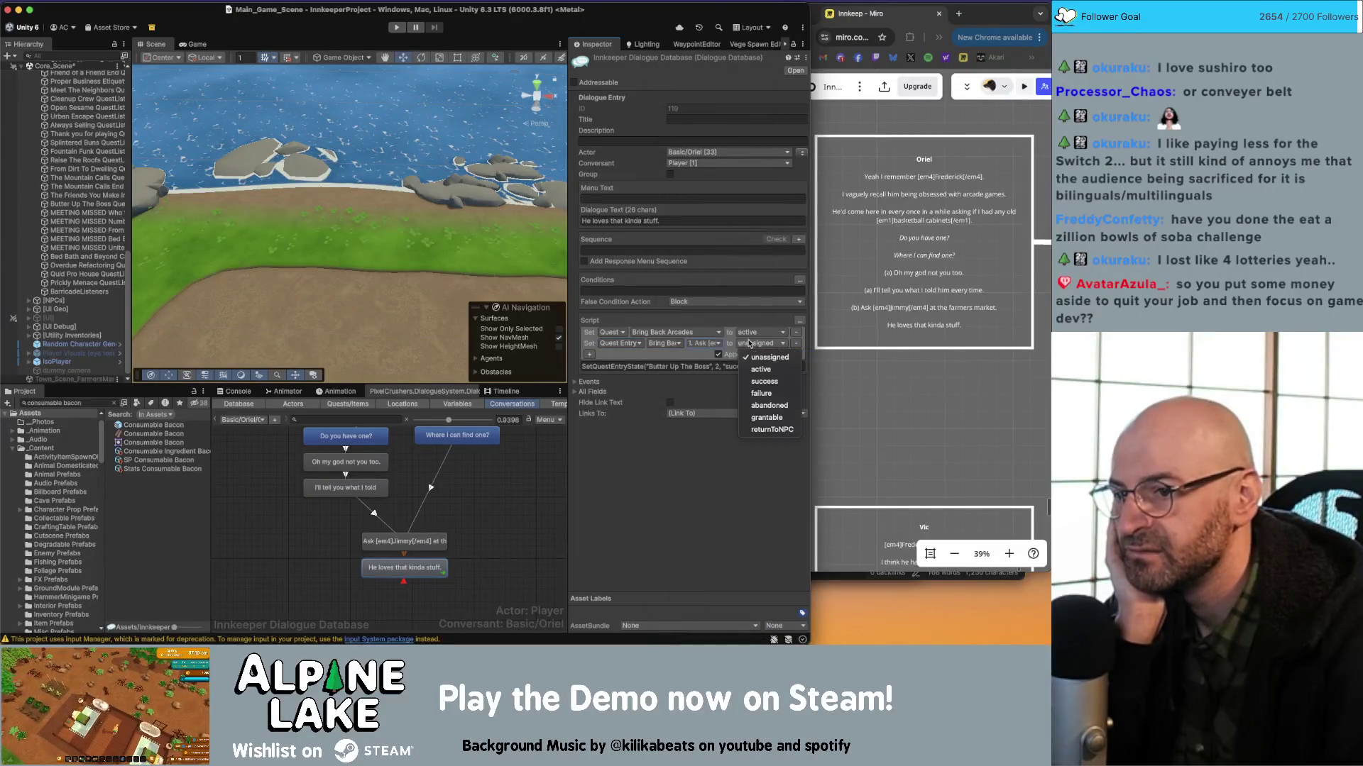
left_click(760, 343)
left_click(761, 369)
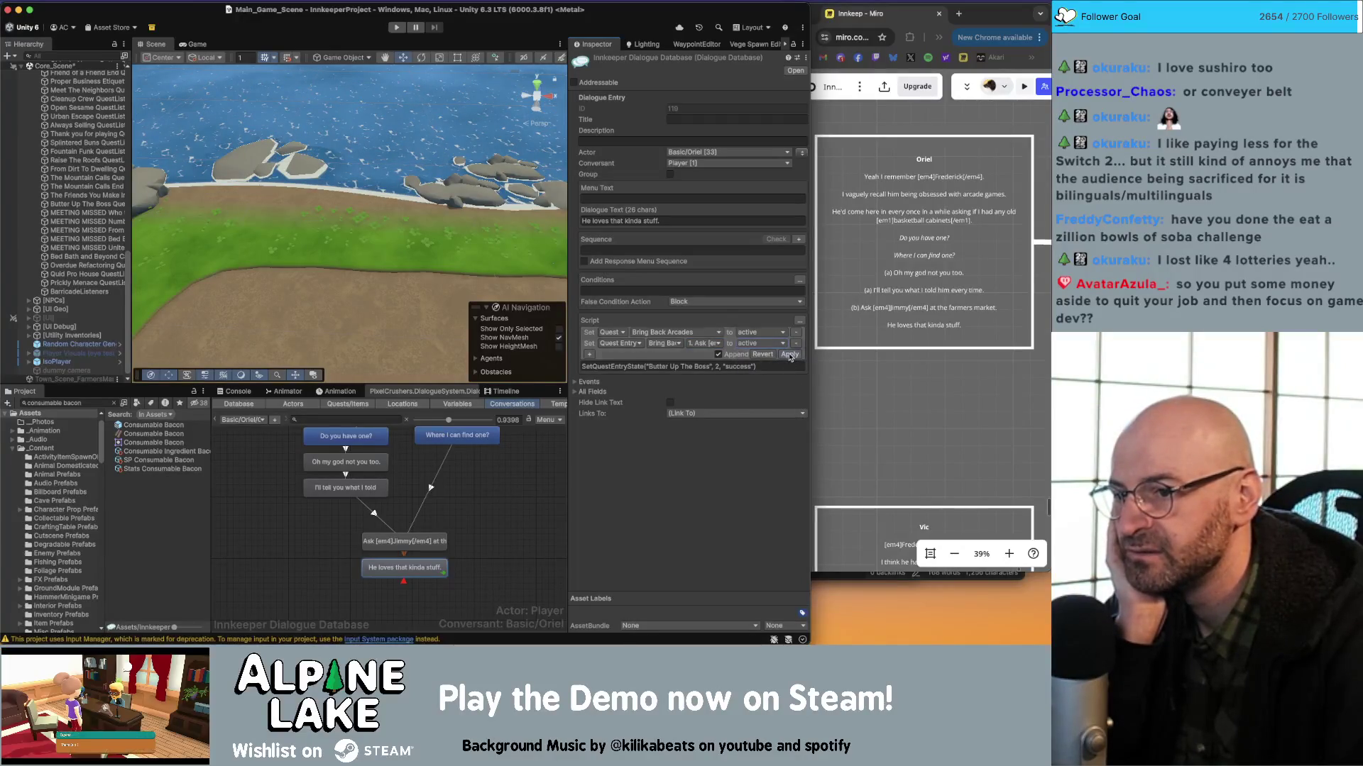
left_click(742, 355)
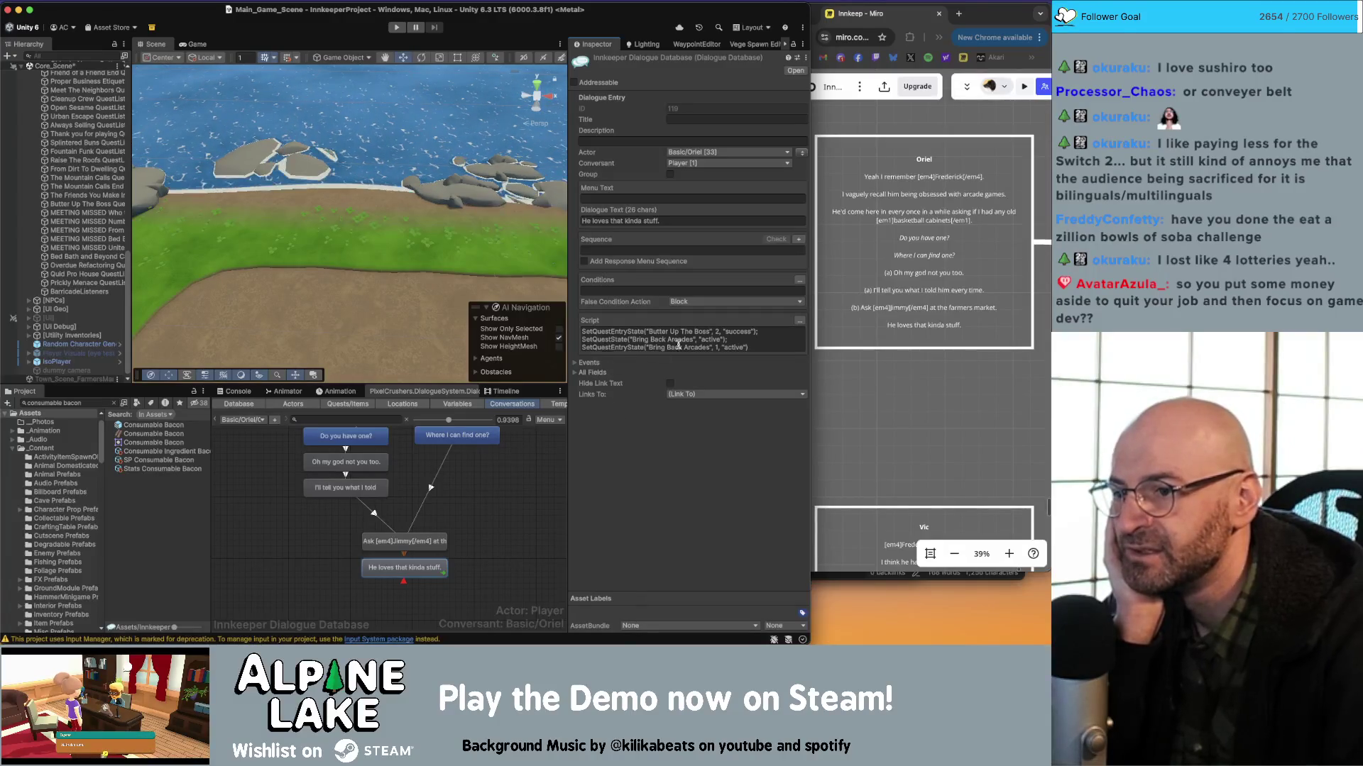
Open the Basic/Jimmy Start conversation from the conversation list.
left_click(499, 513)
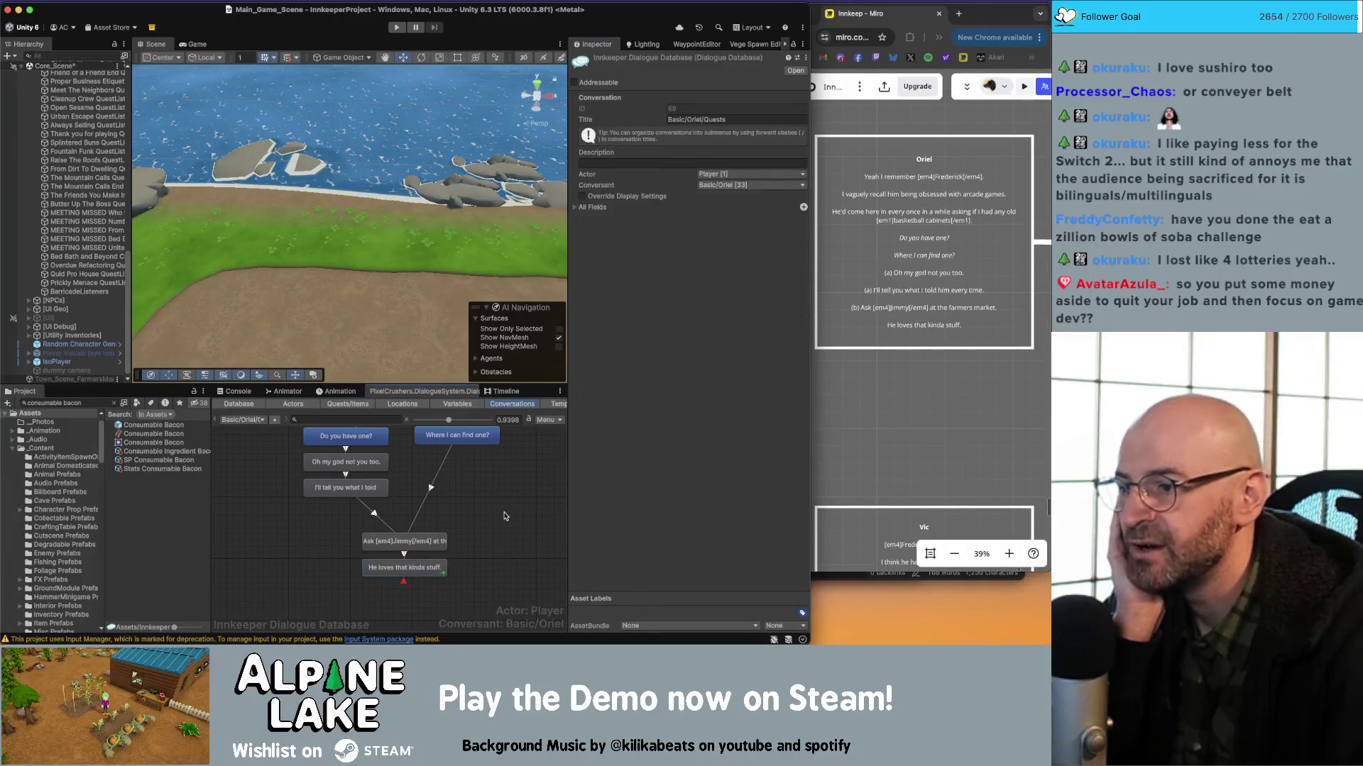
left_click(259, 421)
mouse_move(261, 354)
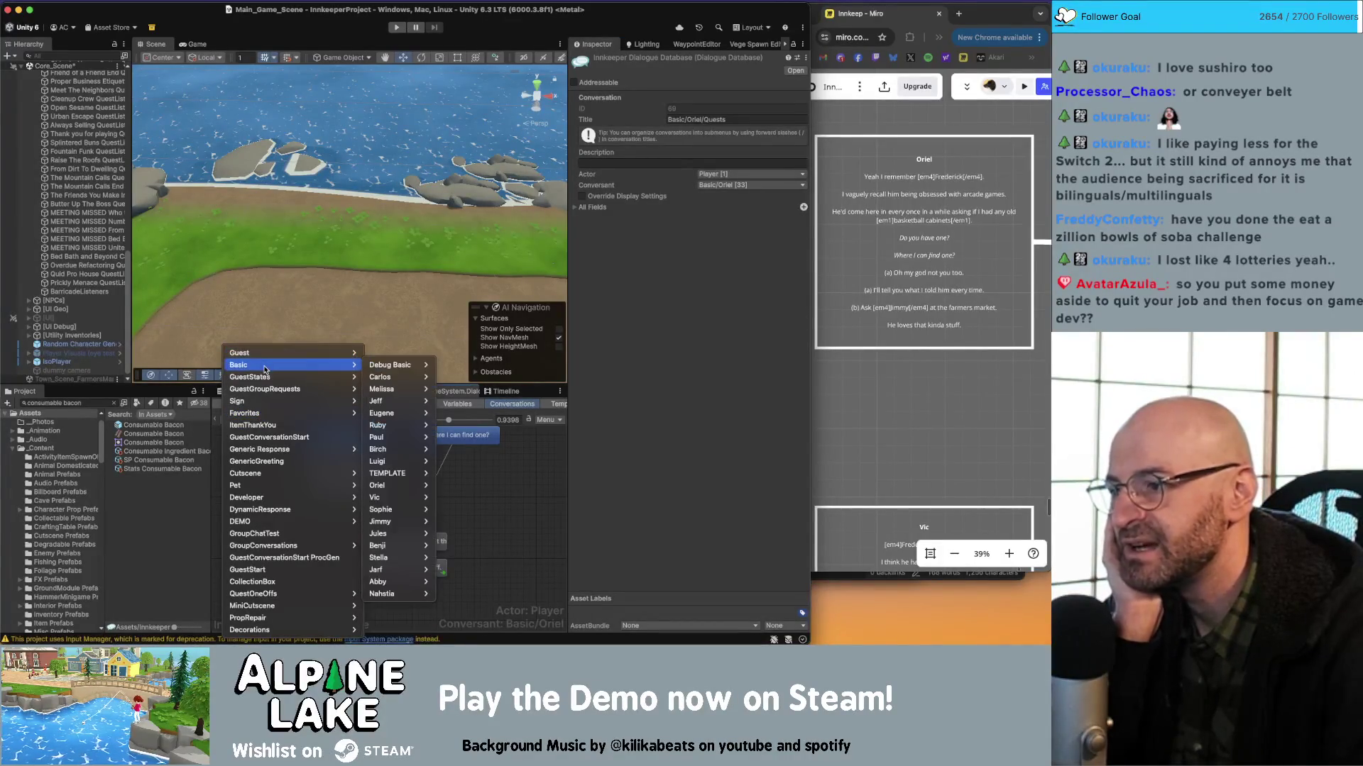
mouse_move(385, 511)
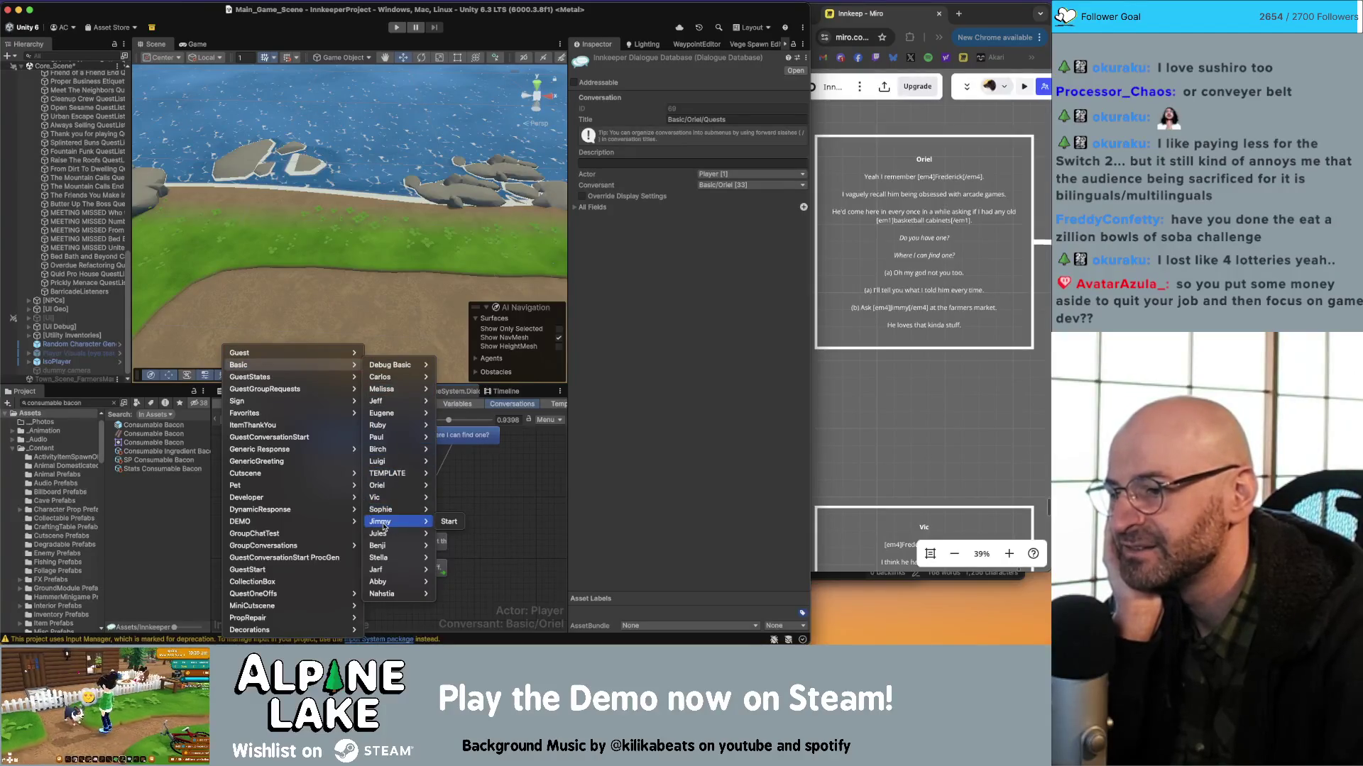
left_click(443, 522)
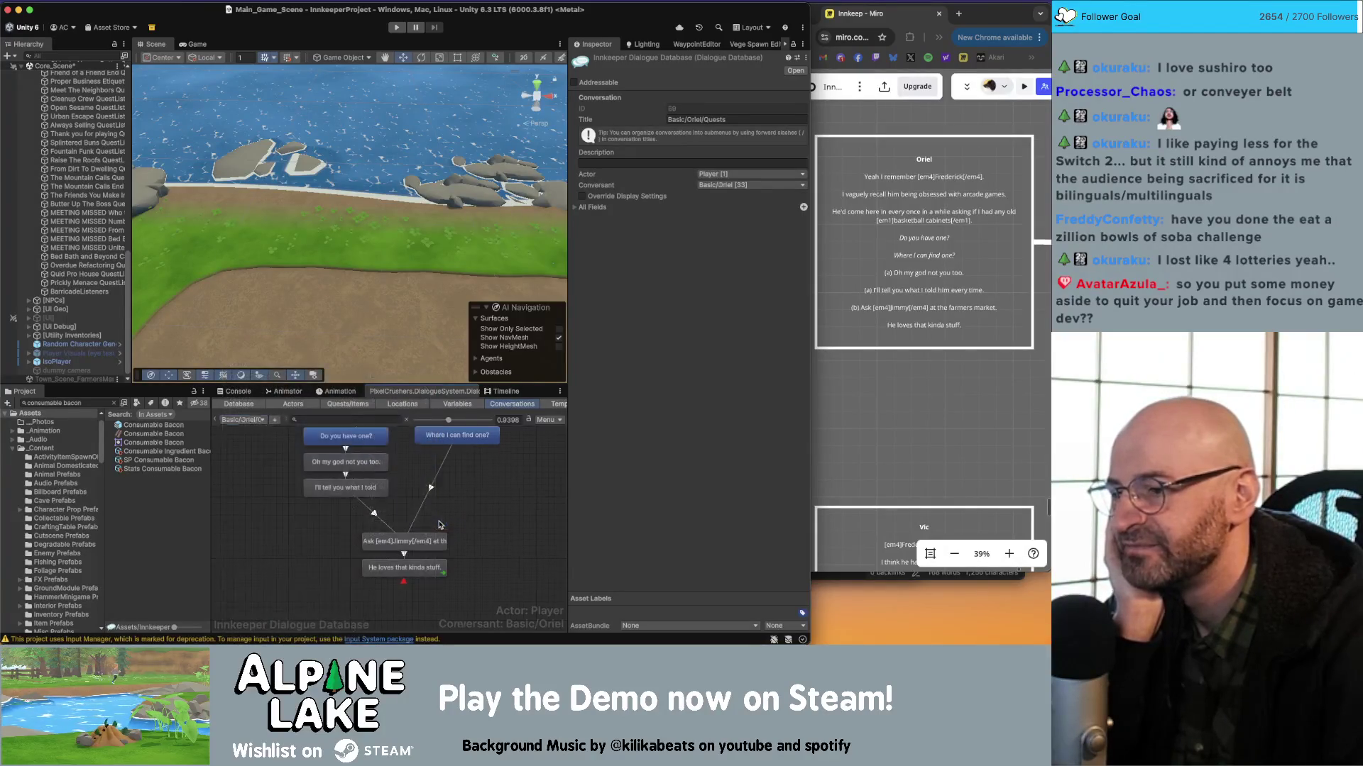
Move the six nodes from "Hey there." down lower, then bring up the scene save prompt.
scroll(472, 541, "down", 2)
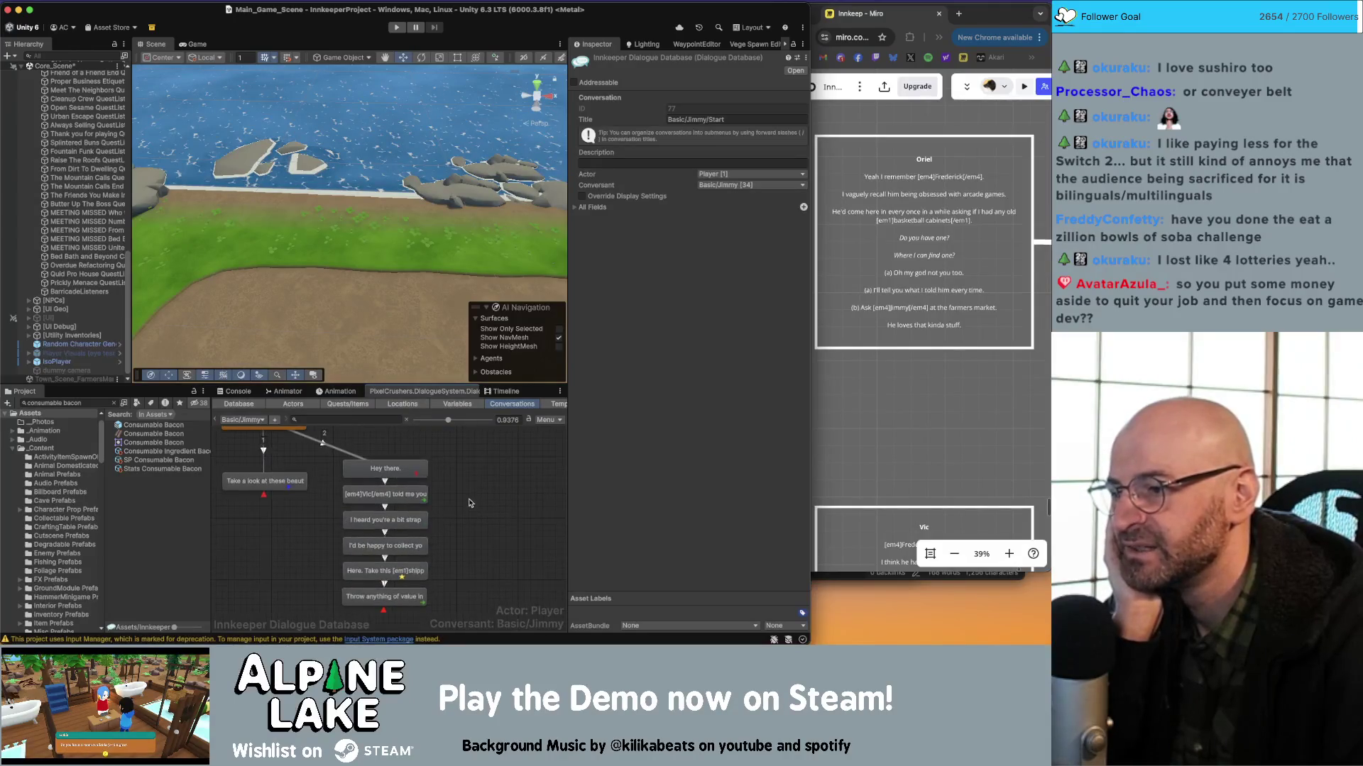
scroll(474, 497, "down", 2)
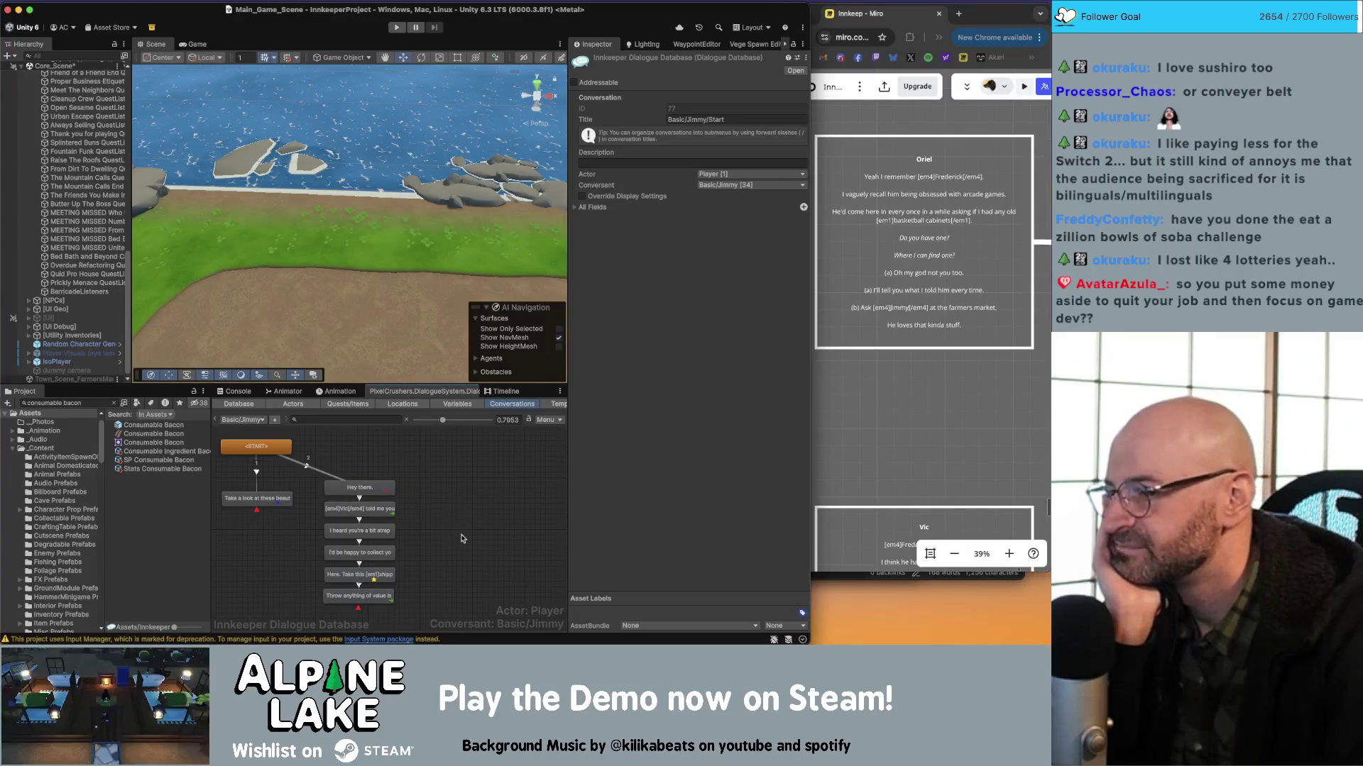
left_click_drag(435, 477, 284, 611)
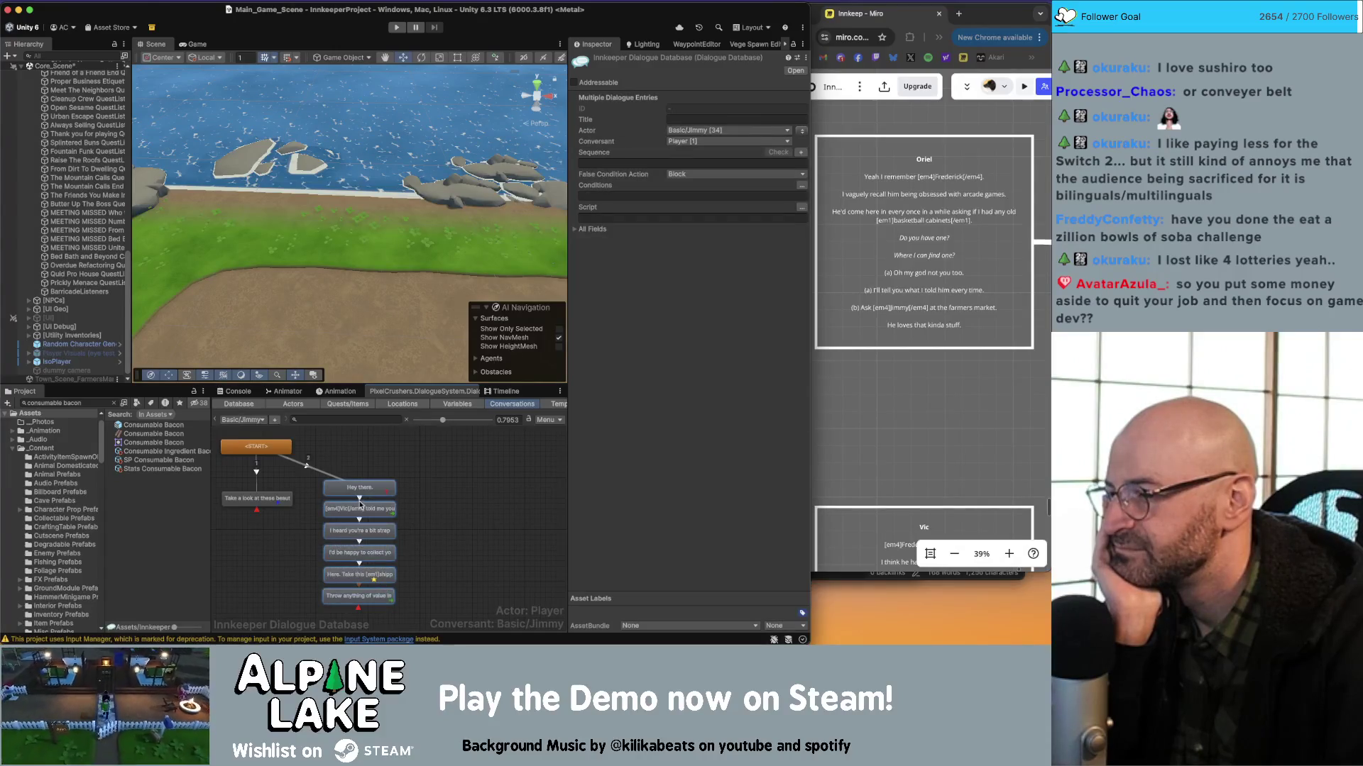
left_click_drag(362, 497, 359, 522)
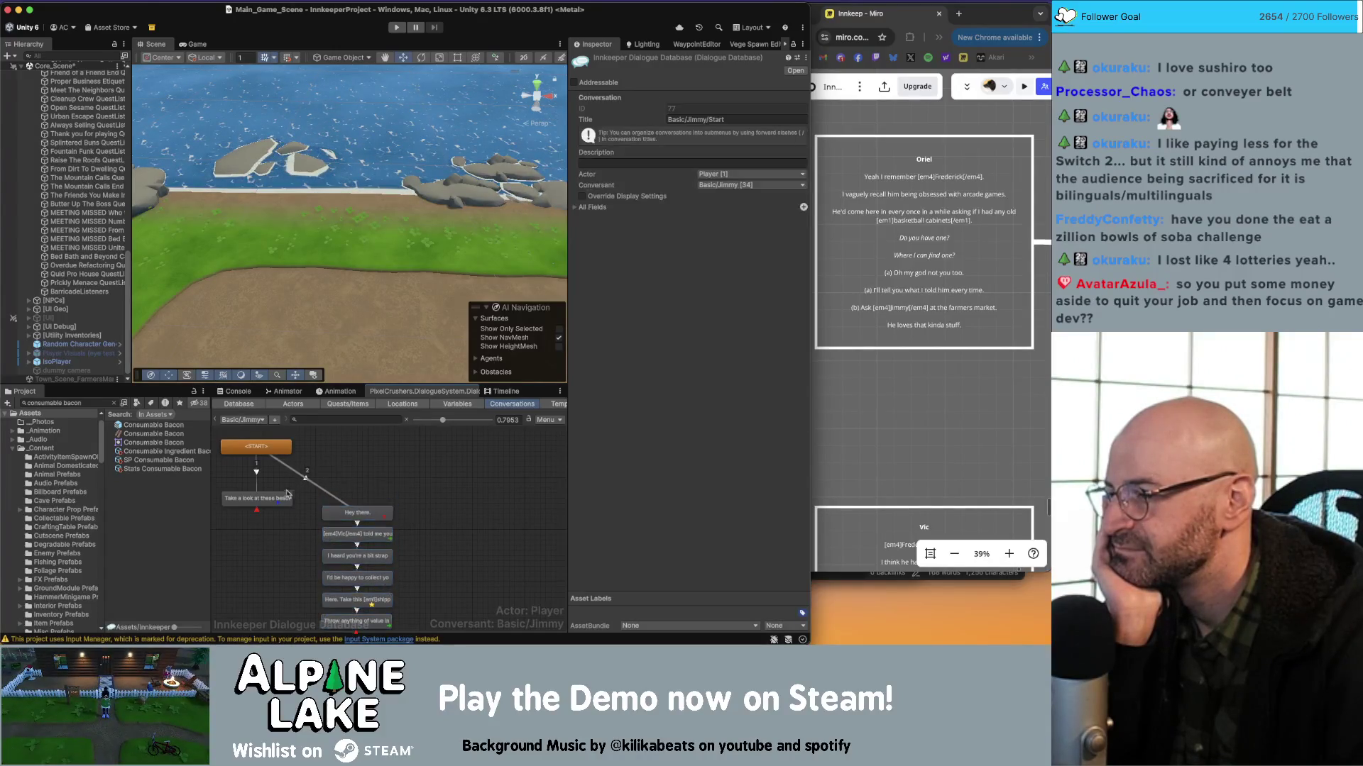
left_click_drag(277, 507, 277, 520)
left_click(340, 468)
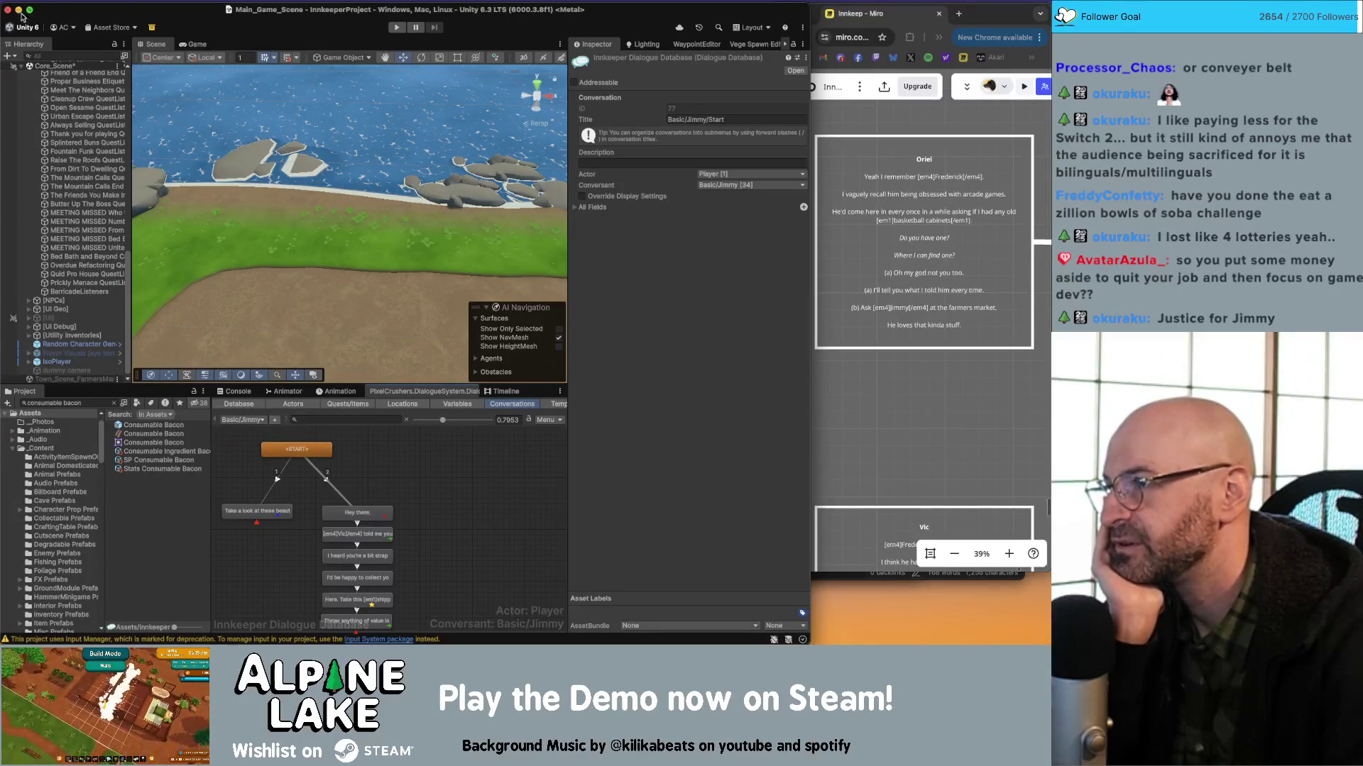
left_click(7, 10)
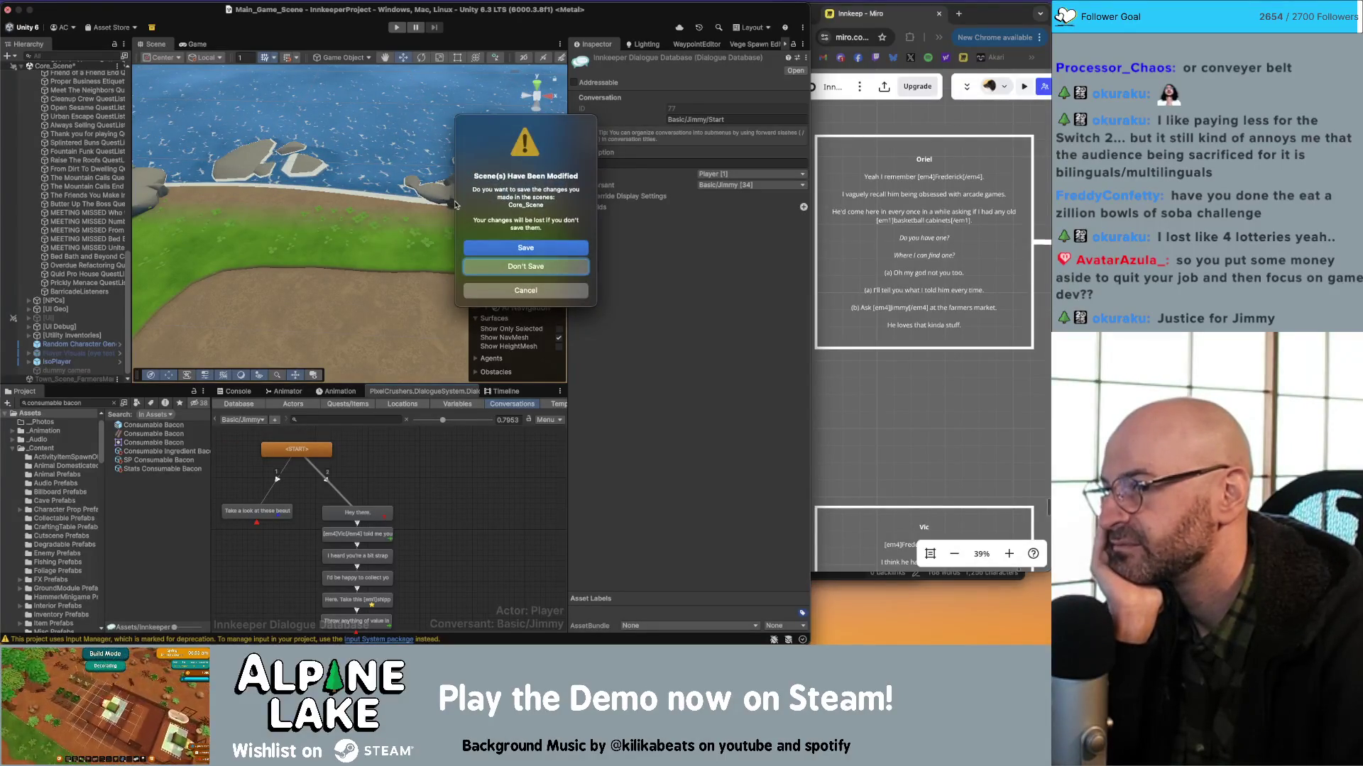
Confirm Save in the Scene(s) Have Been Modified prompt to save Core_Scene changes.
left_click(479, 247)
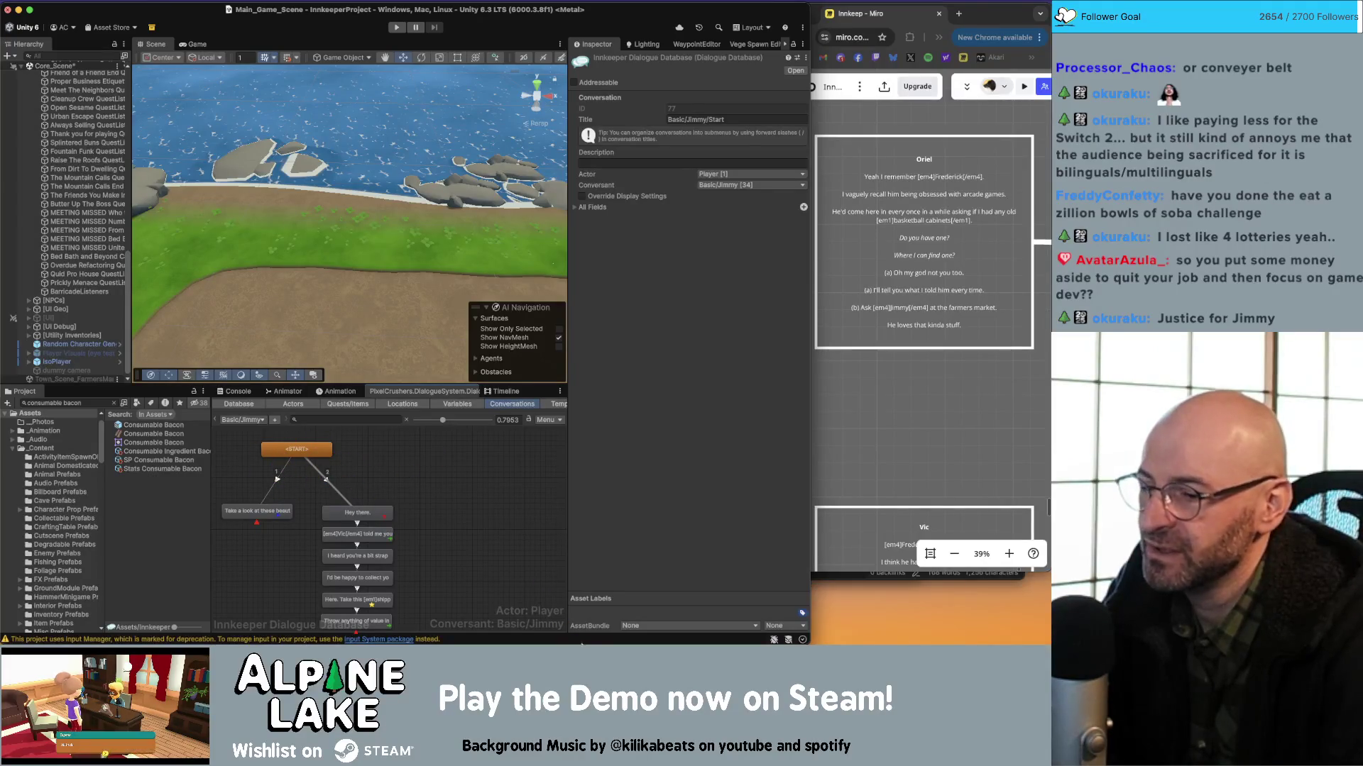
mouse_move(577, 643)
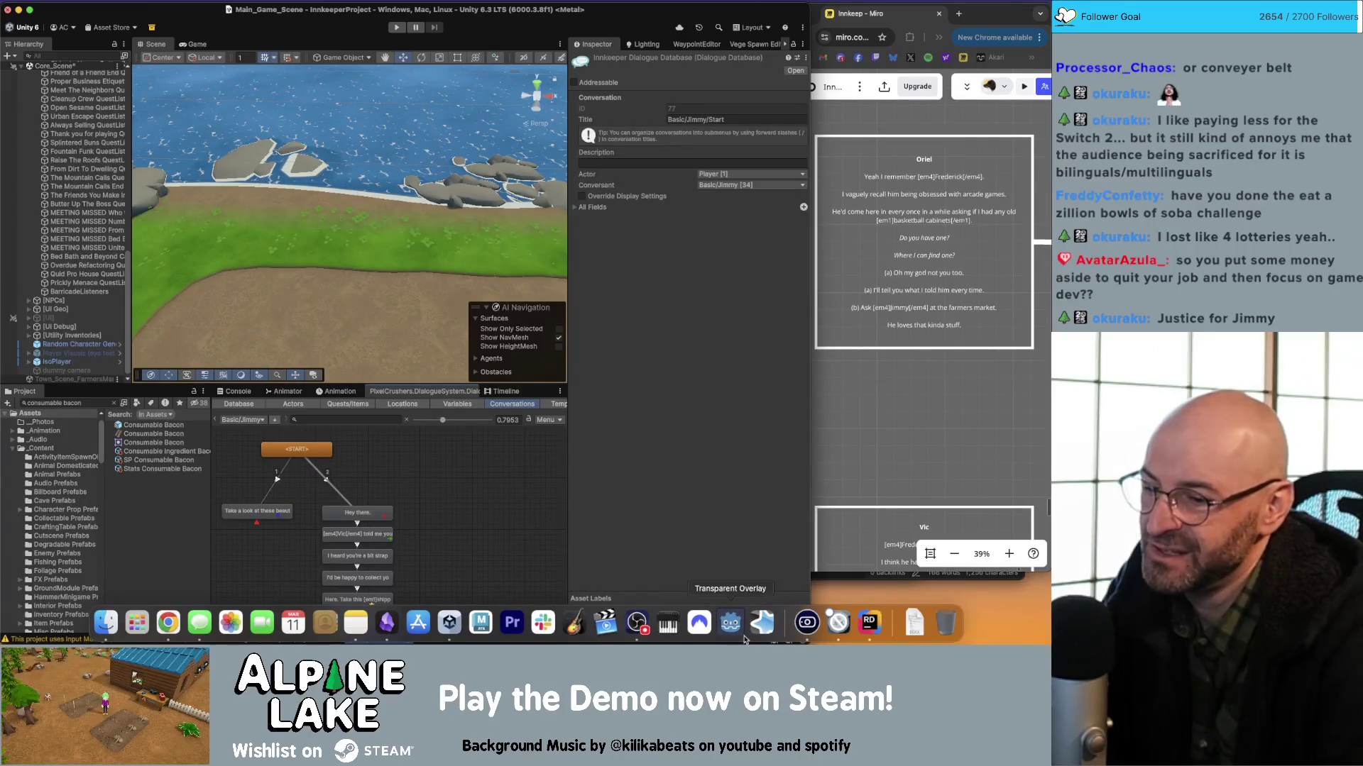
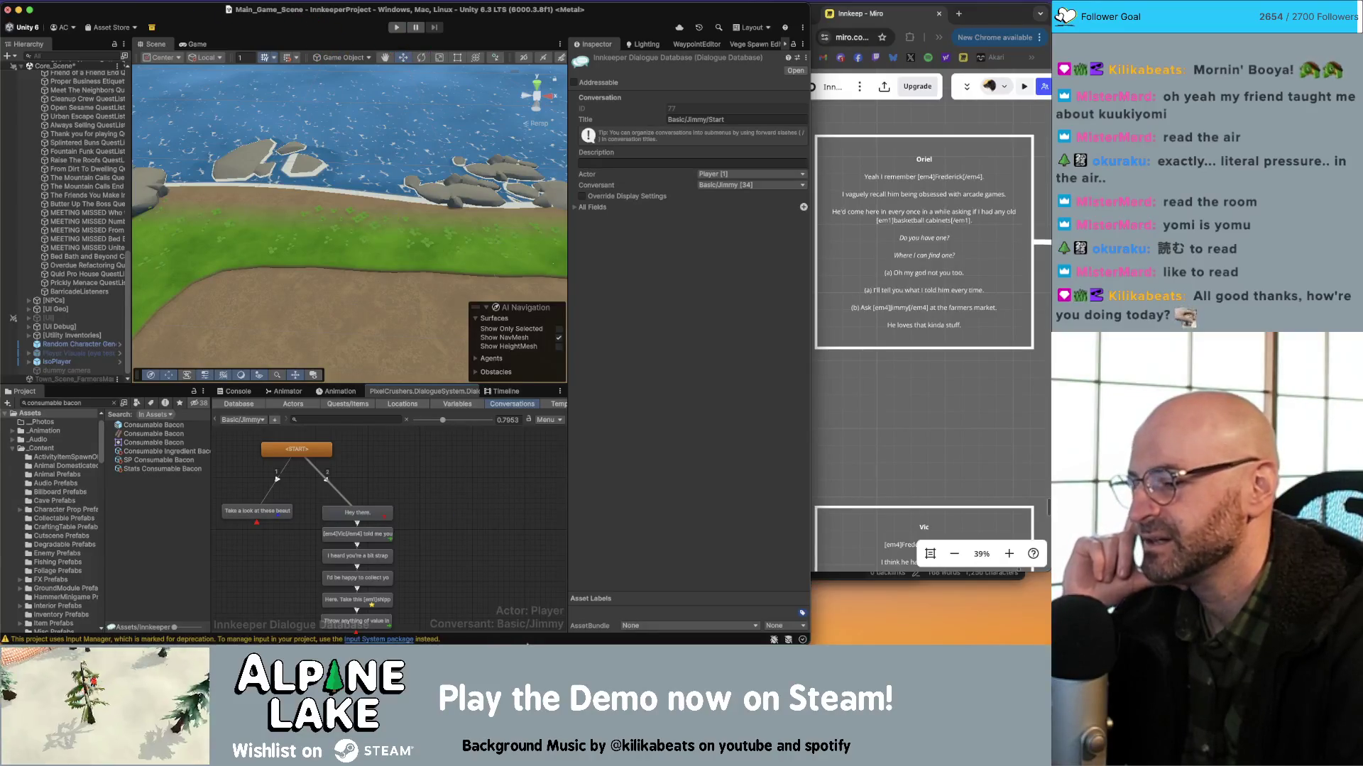
Deal with the frozen Unity editor through its Dock icon's options menu.
mouse_move(527, 642)
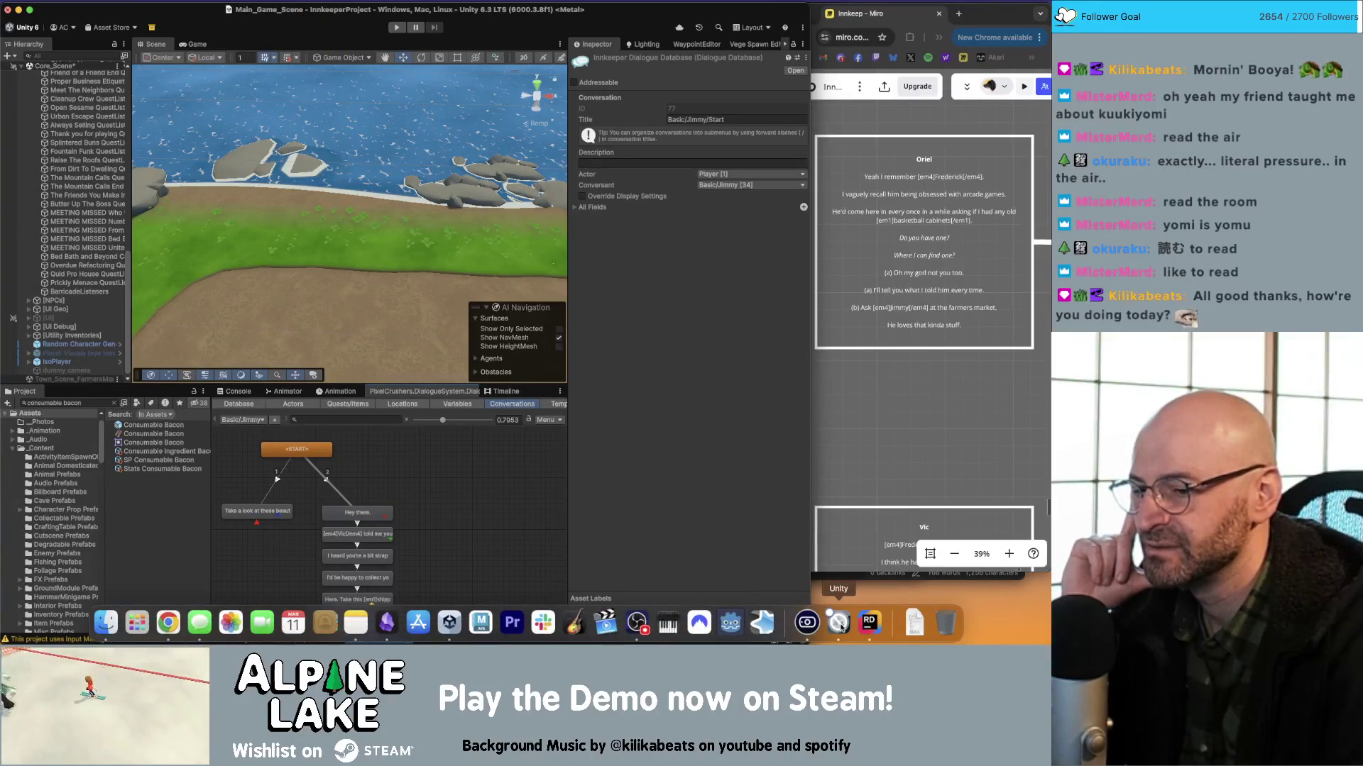
right_click(839, 625)
left_click(792, 558)
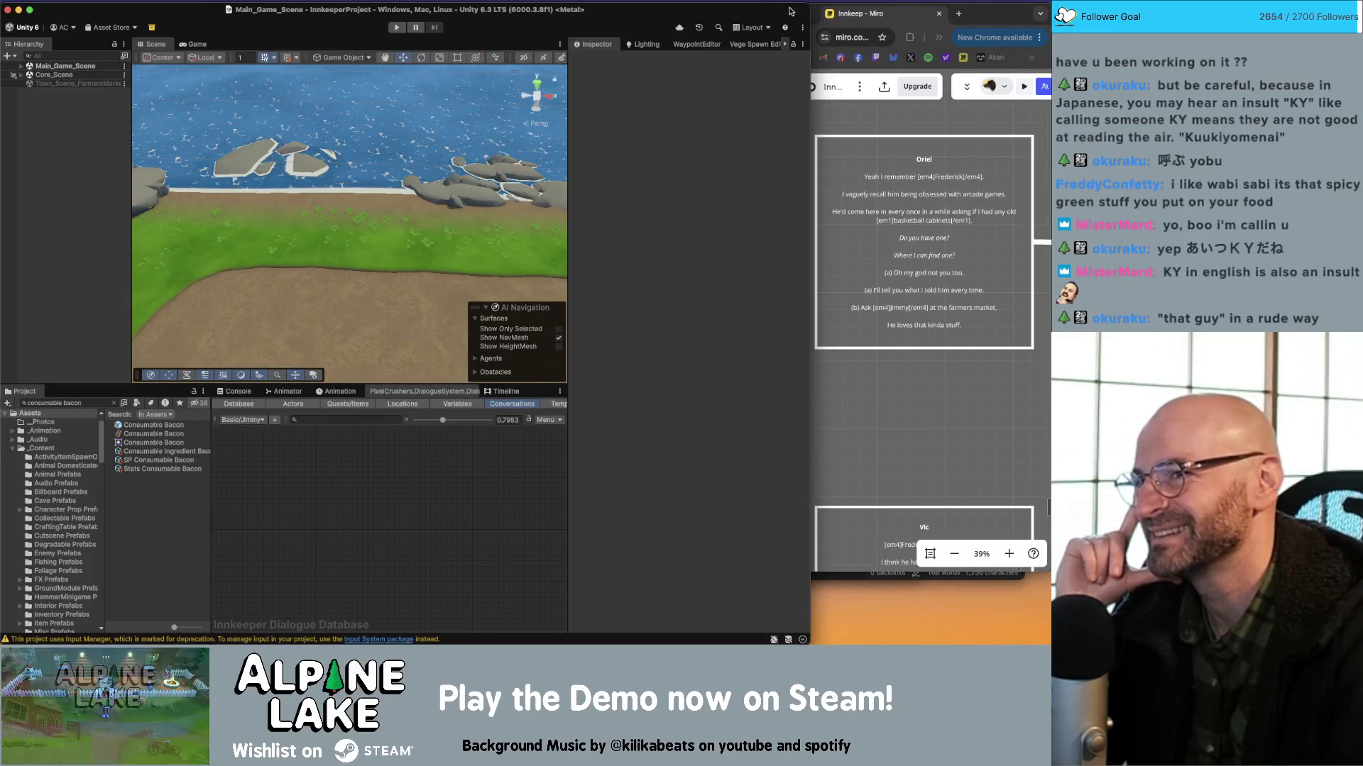
Narrow the Unity window slightly and confirm the editor responds again.
left_click_drag(807, 5, 804, 6)
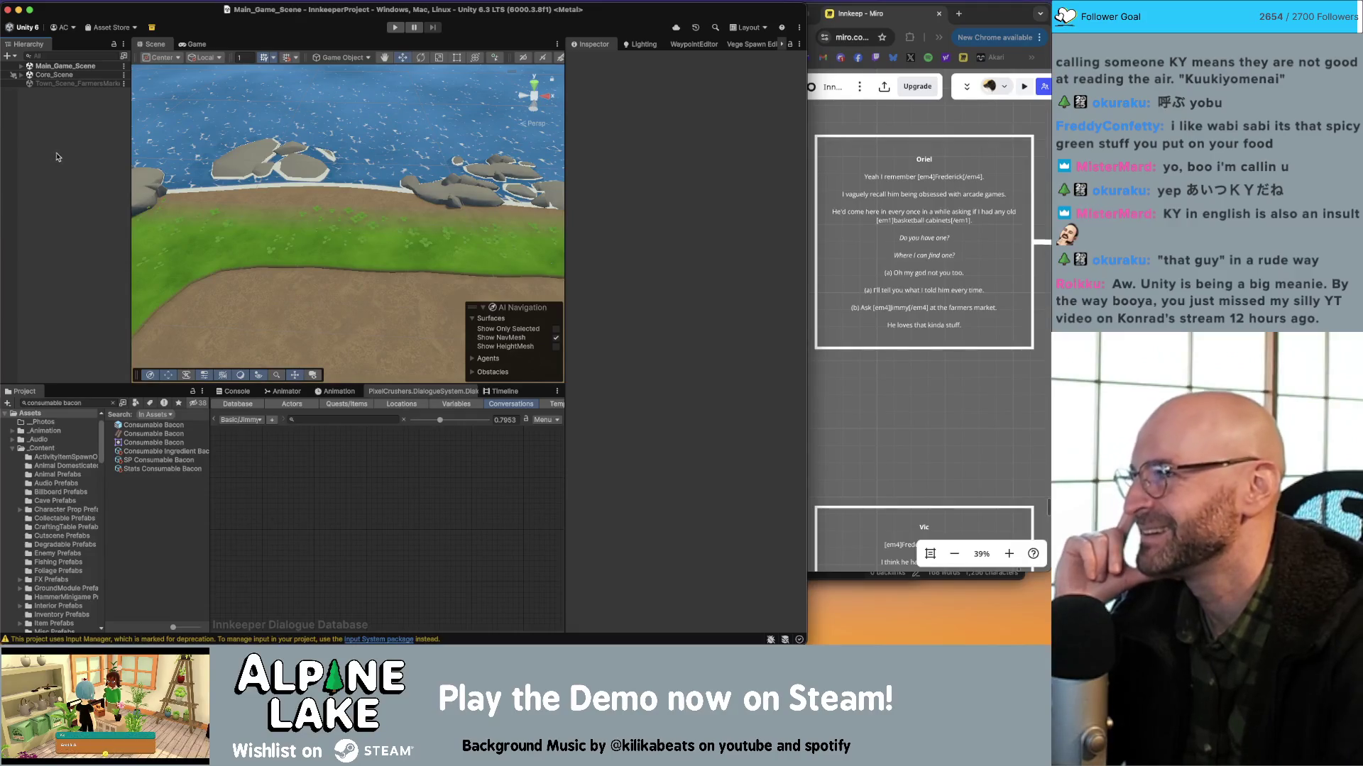
left_click(713, 226)
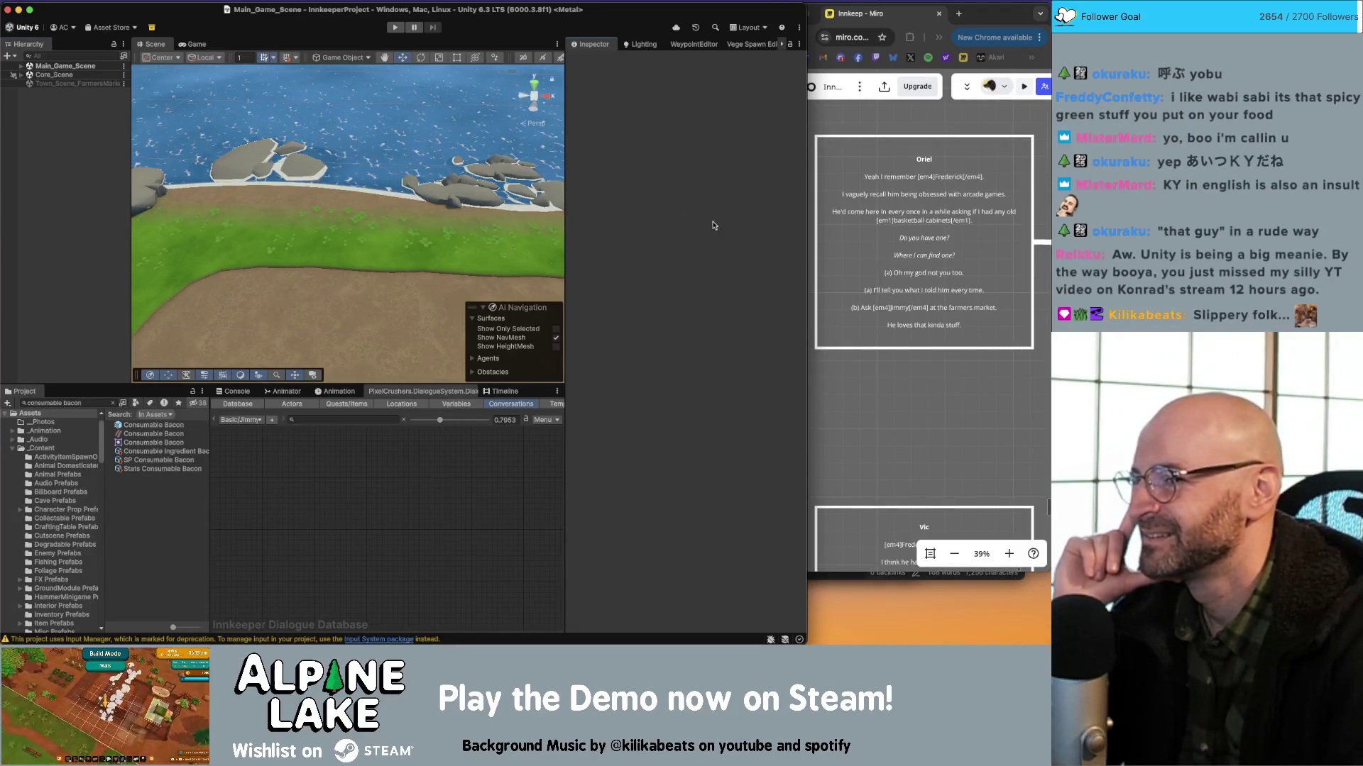
left_click(465, 561)
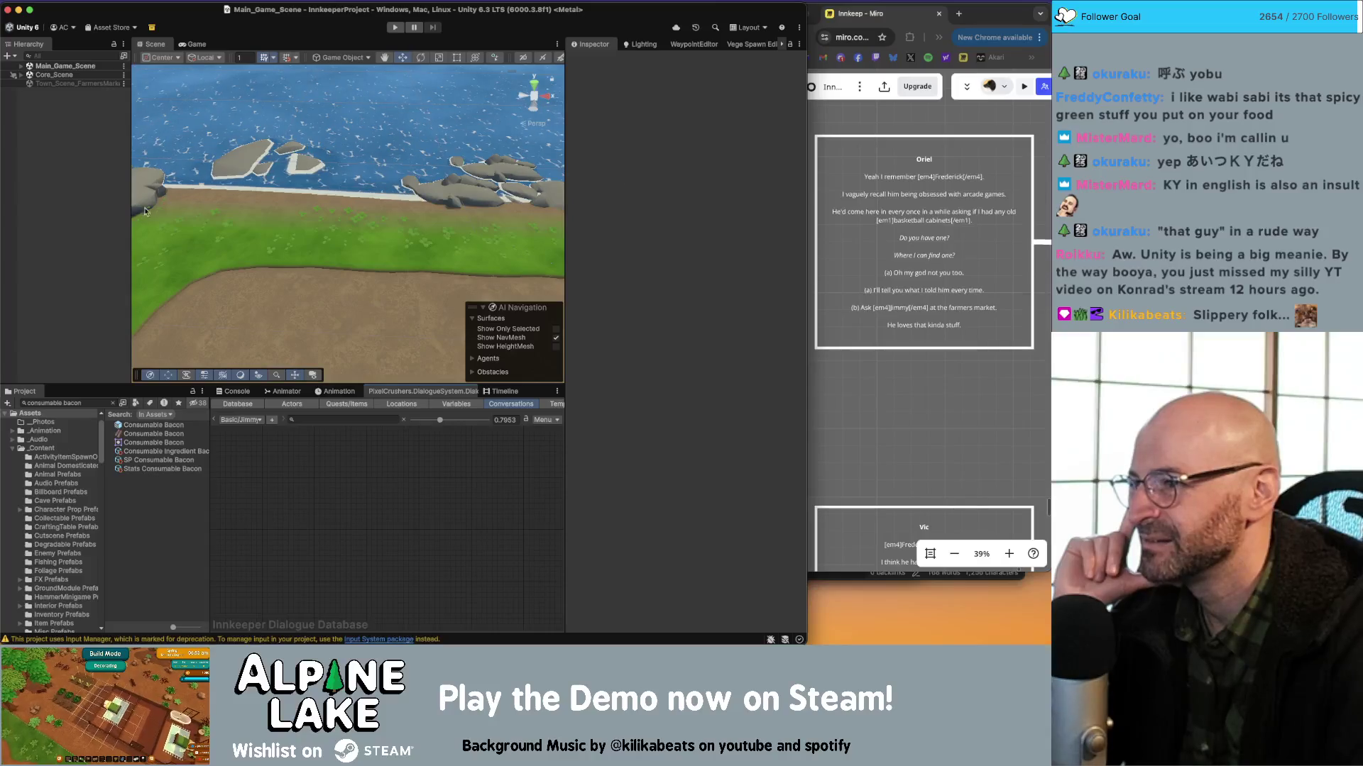
left_click_drag(305, 170, 328, 164)
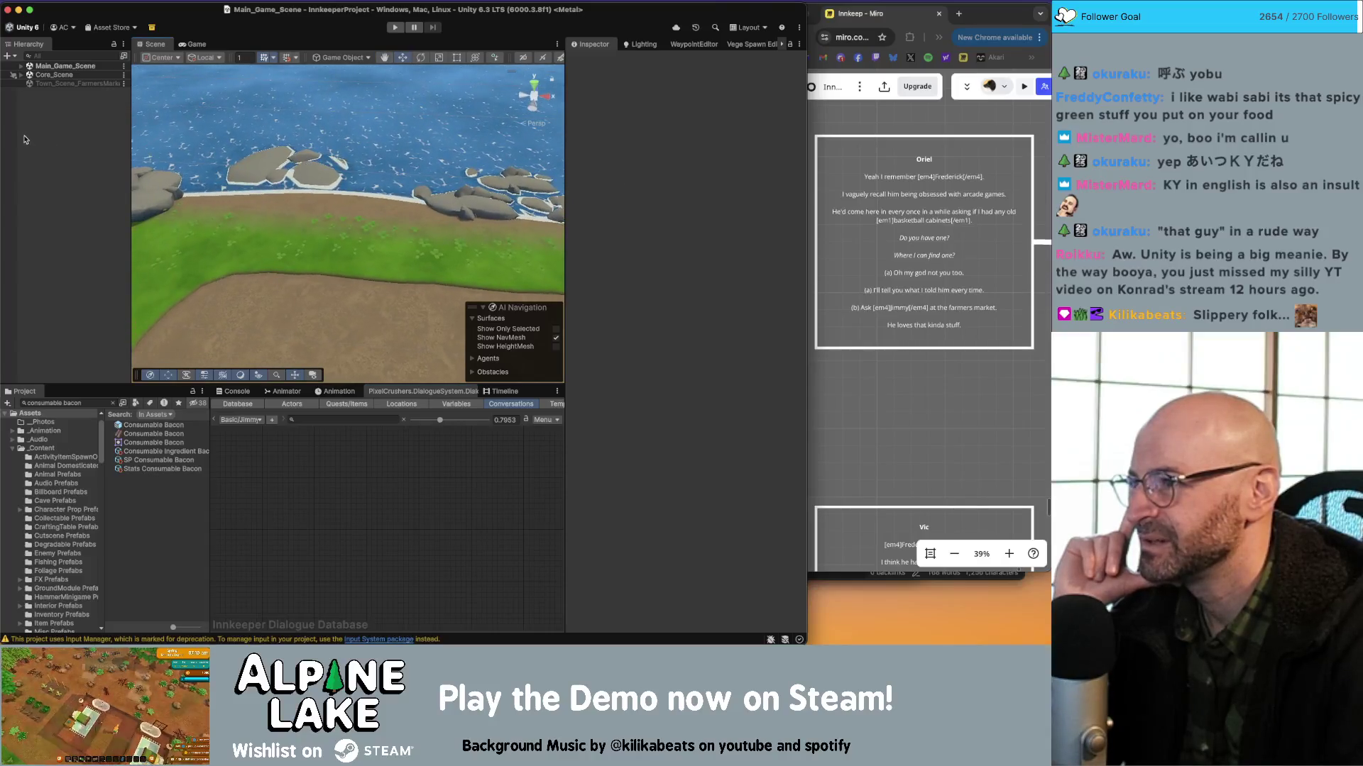
Expand Core_Scene and Quests Listeners and Setters, then select the Butter Up The Boss listener.
left_click(21, 74)
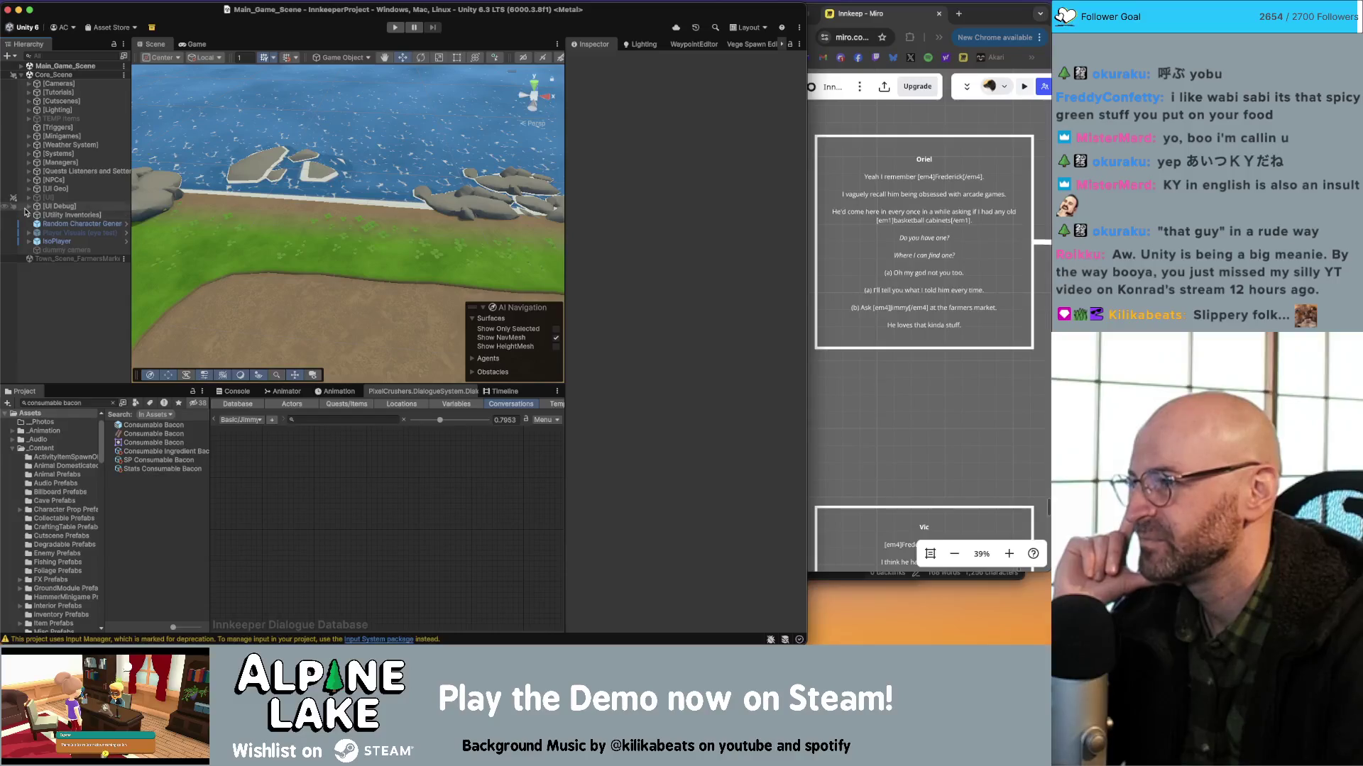
left_click(28, 171)
scroll(71, 199, "down", 3)
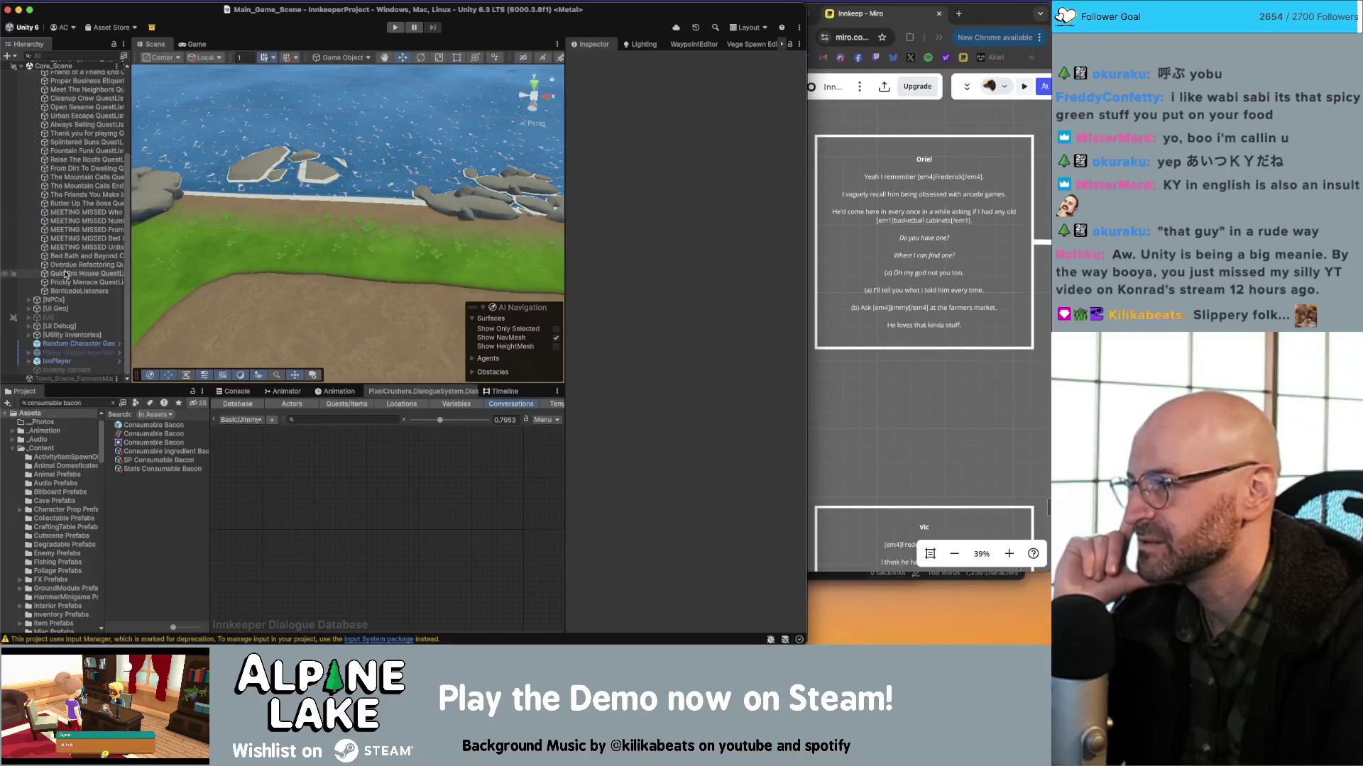
left_click(76, 204)
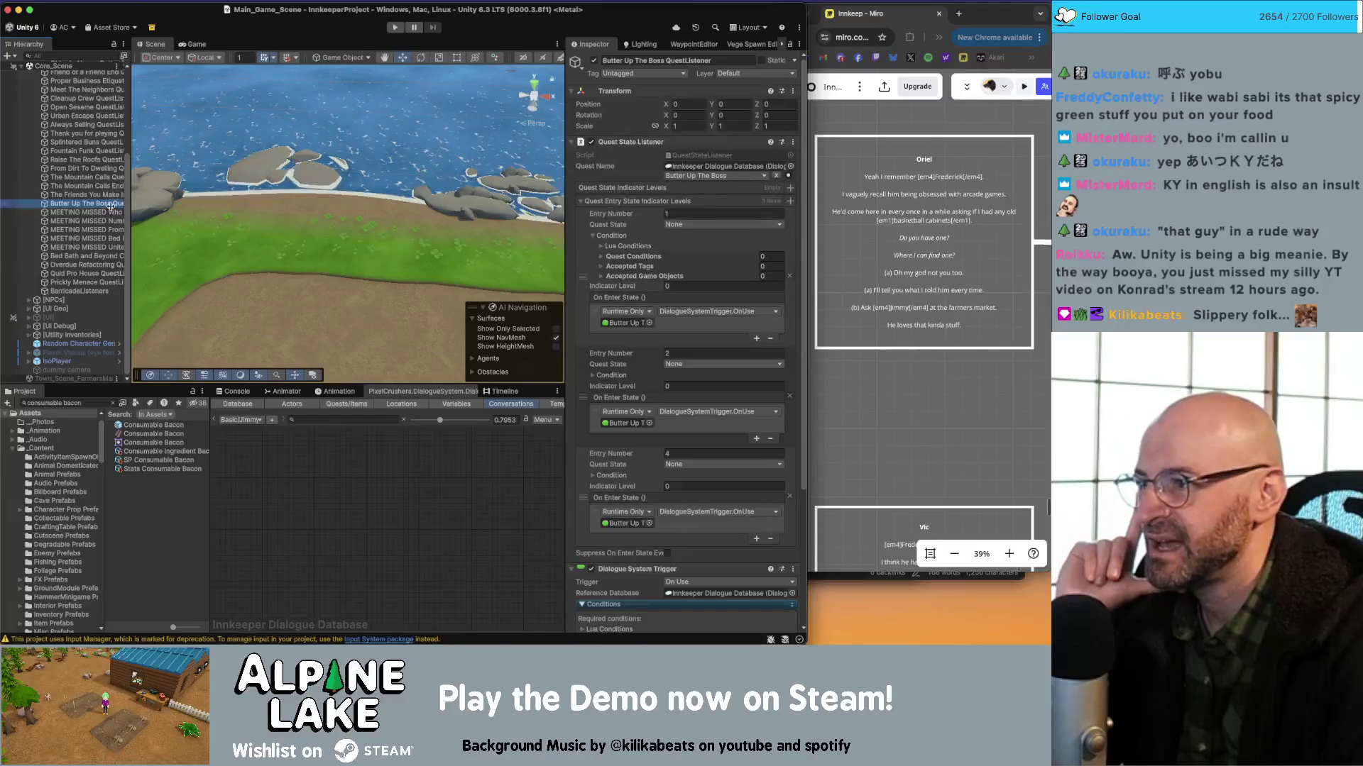
scroll(653, 238, "down", 5)
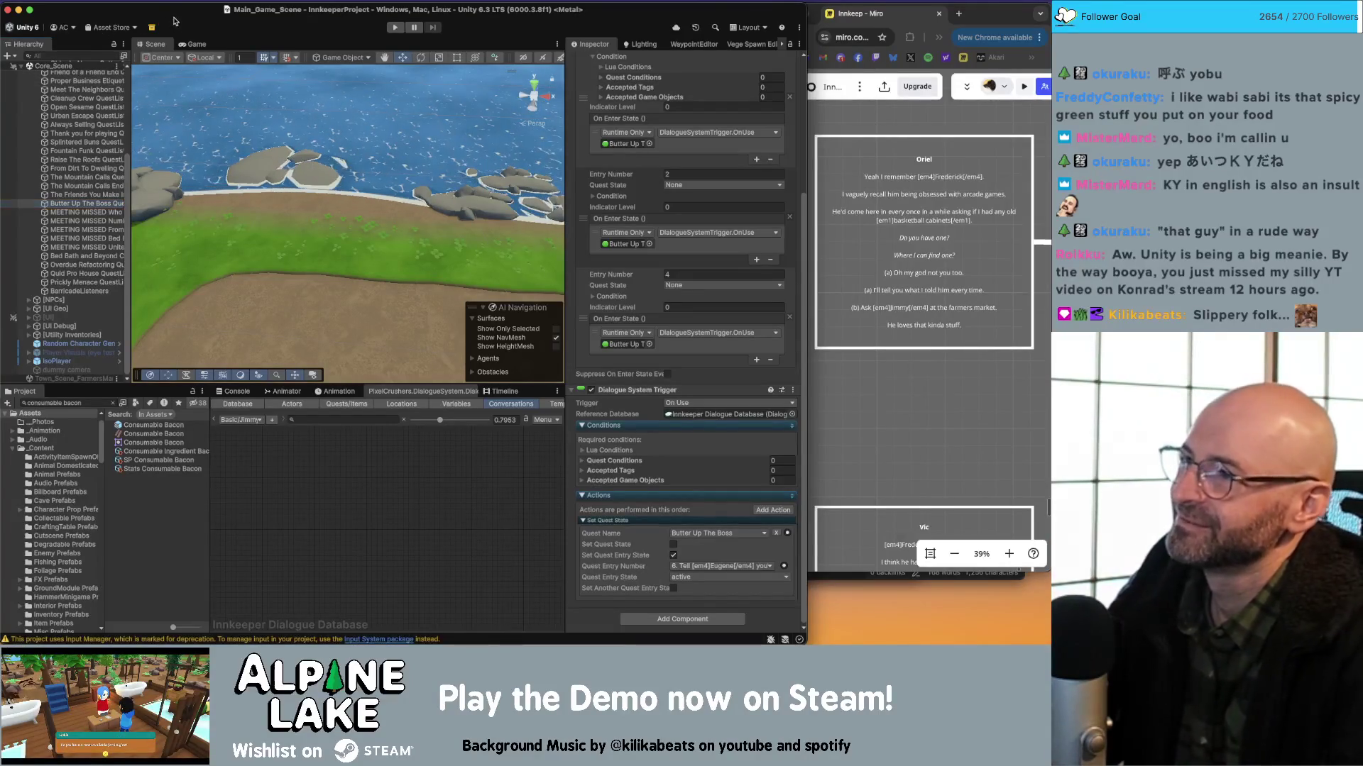
left_click(176, 20)
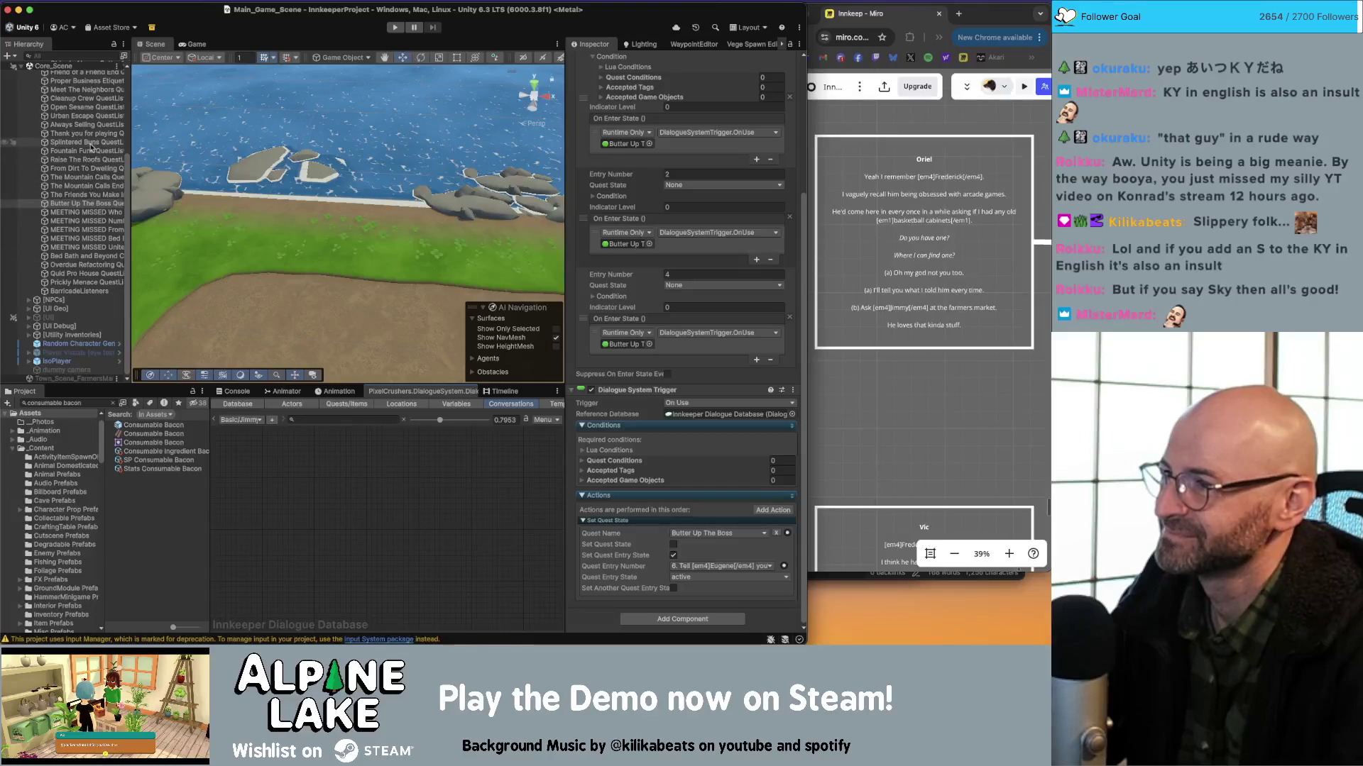
scroll(105, 232, "up", 5)
scroll(105, 232, "up", 2)
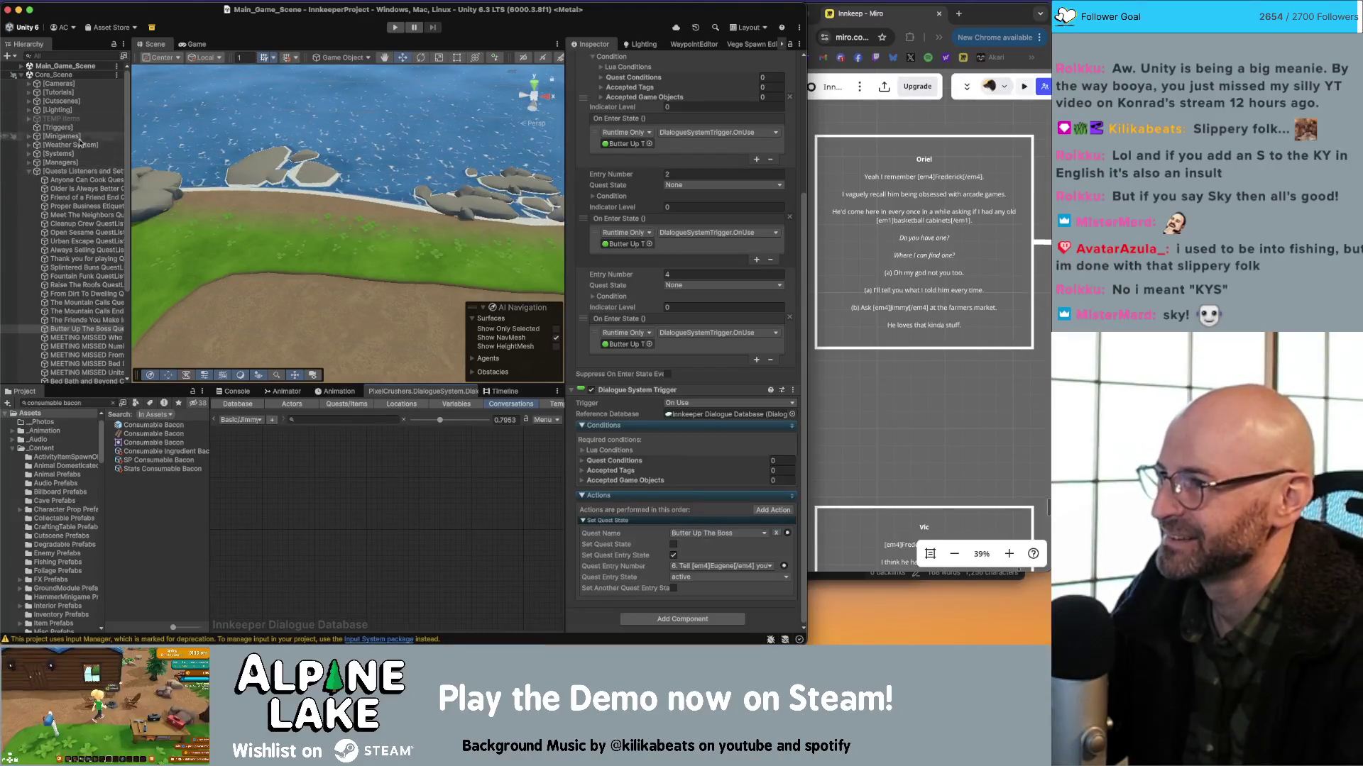
Collapse the quest listeners group, clear the selection, and glance at the Miro board.
left_click(32, 172)
left_click(52, 322)
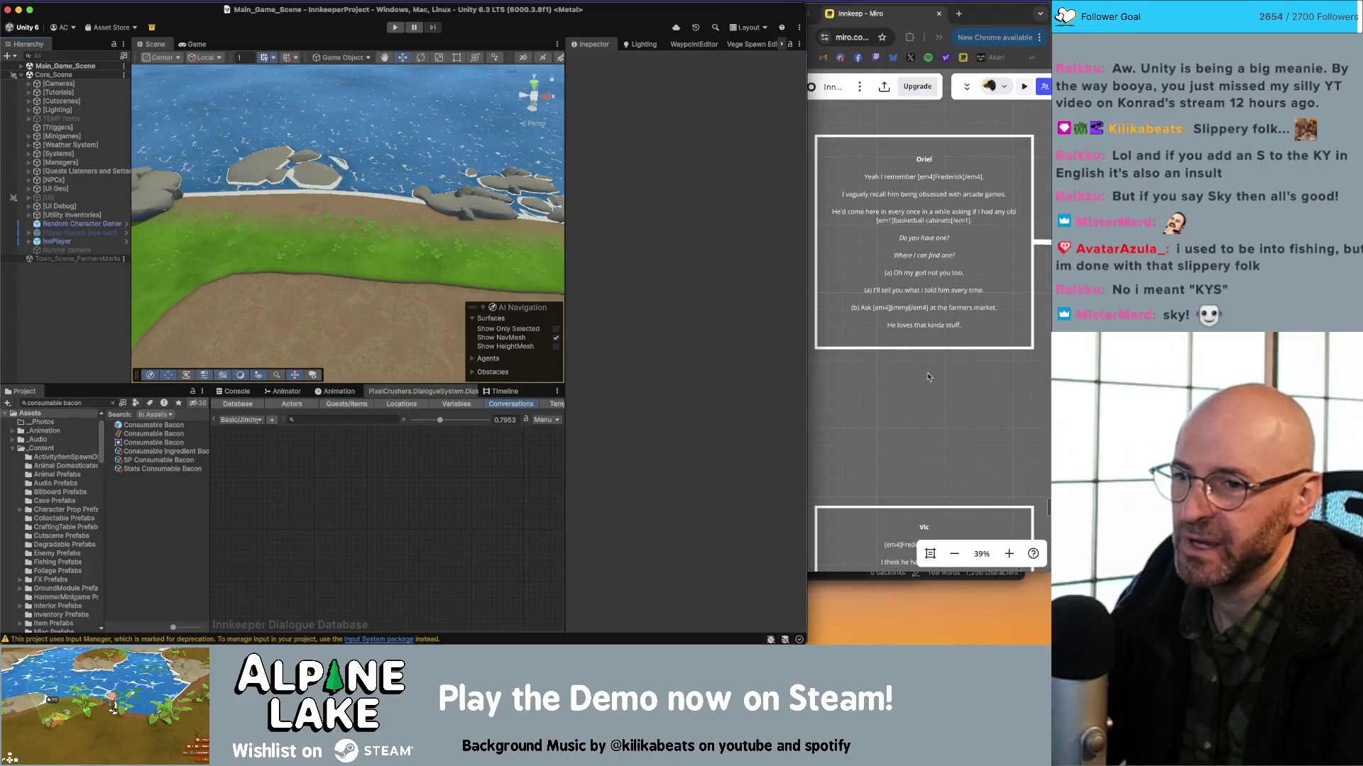
left_click(907, 417)
scroll(907, 418, "right", 2)
Choose Basic > Jimmy > Start from the dialogue editor's Conversations list.
left_click(241, 420)
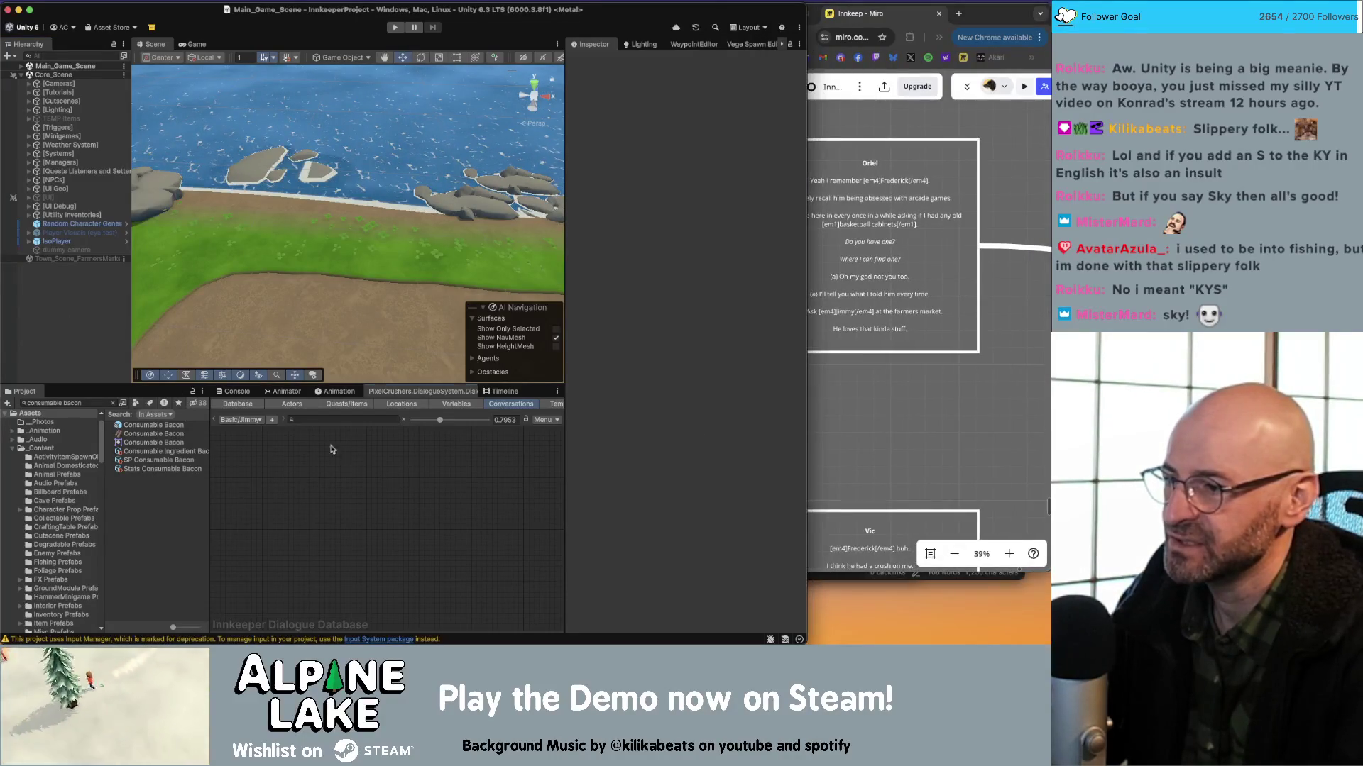
left_click(241, 420)
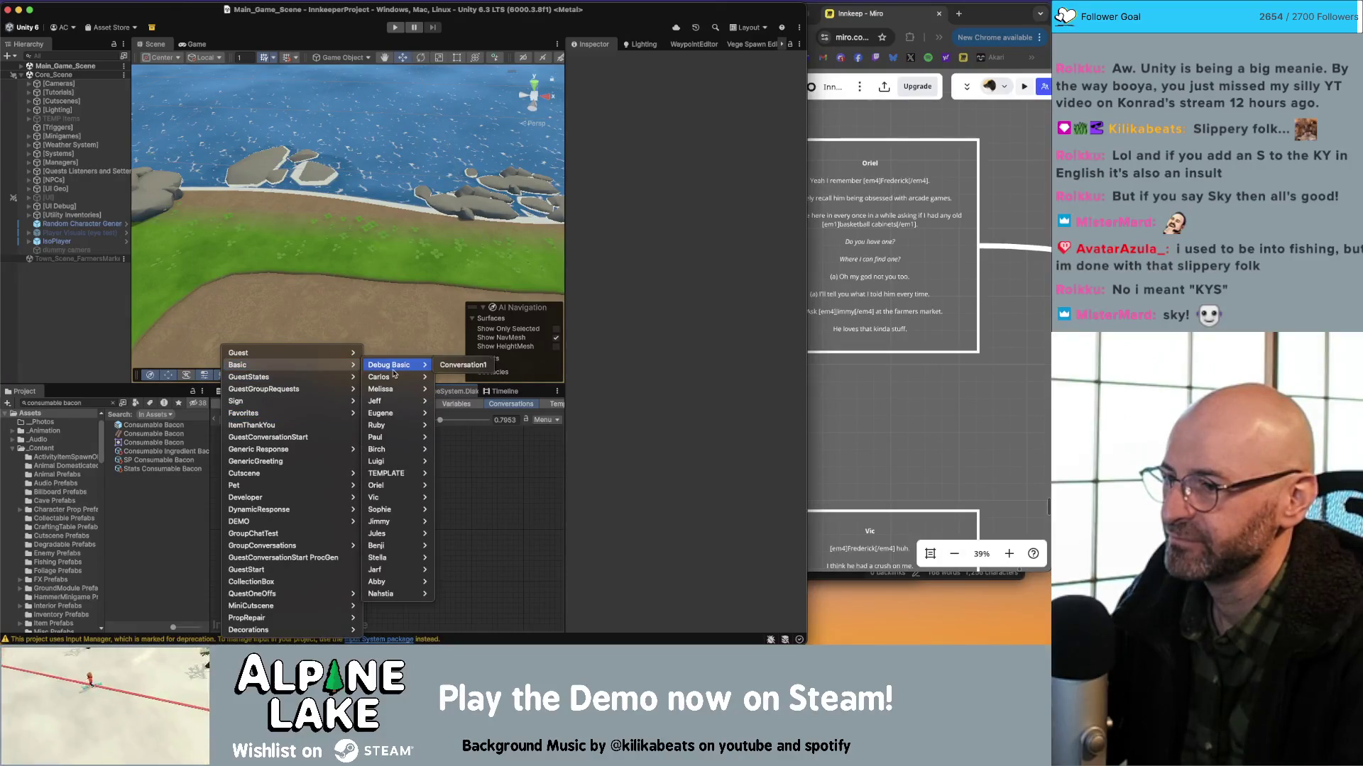
key("Escape")
left_click(242, 419)
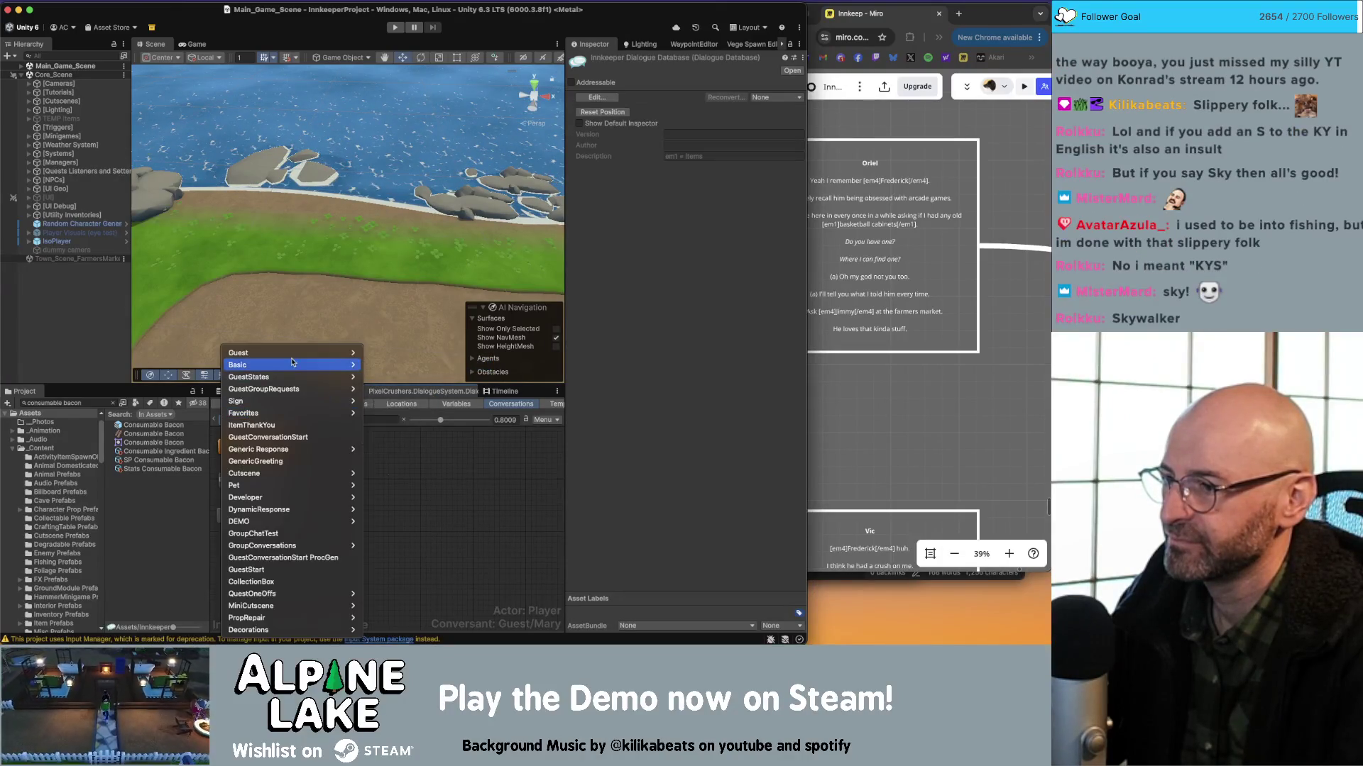
mouse_move(333, 365)
mouse_move(380, 522)
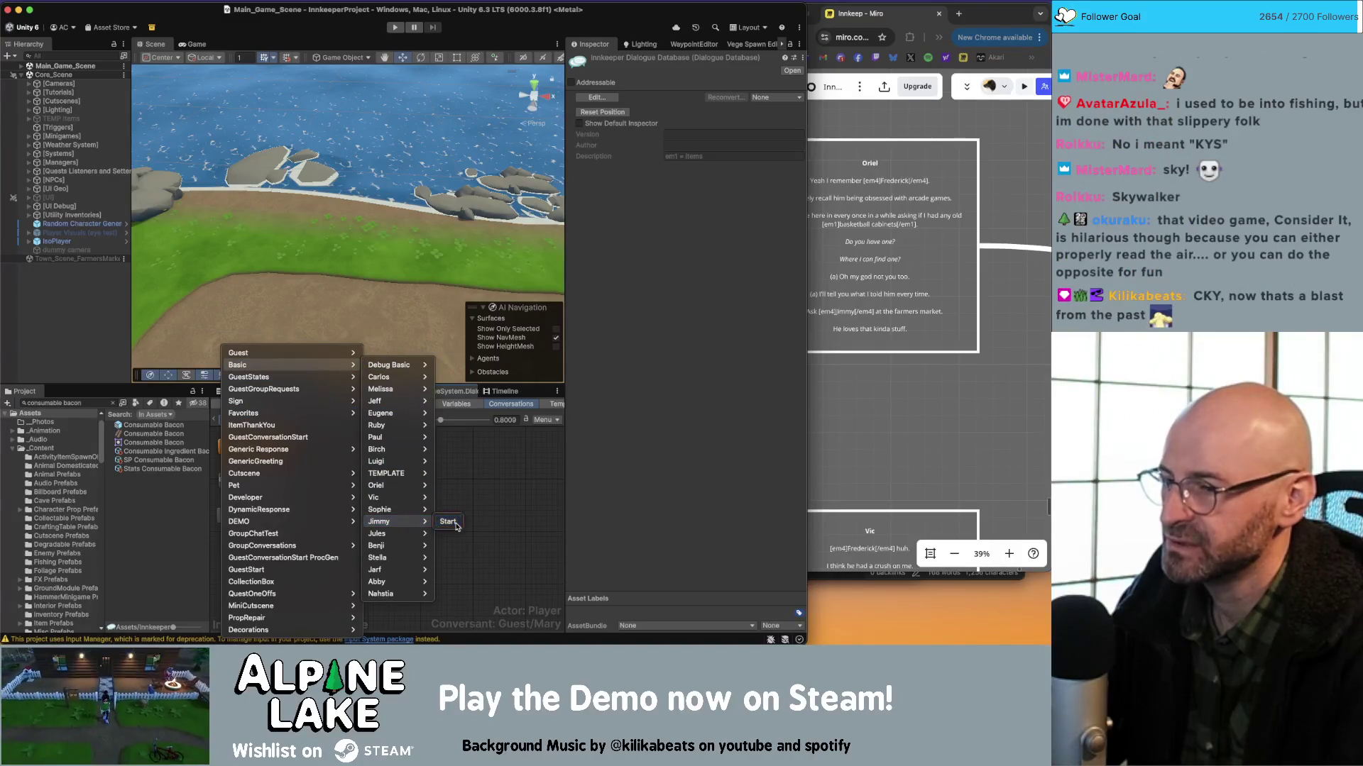
left_click(446, 523)
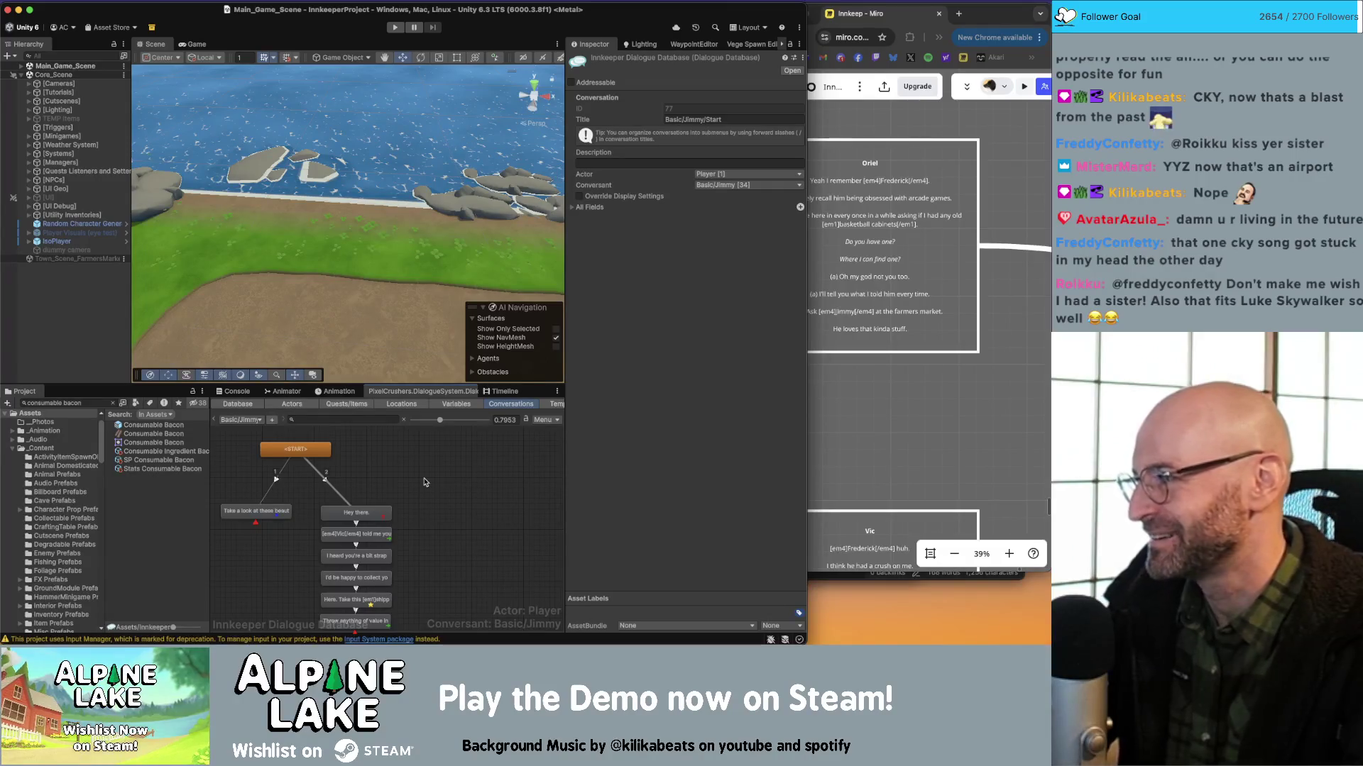
Delete the duplicate empty END node and move the remaining END node below the '<<' node.
left_click(482, 539)
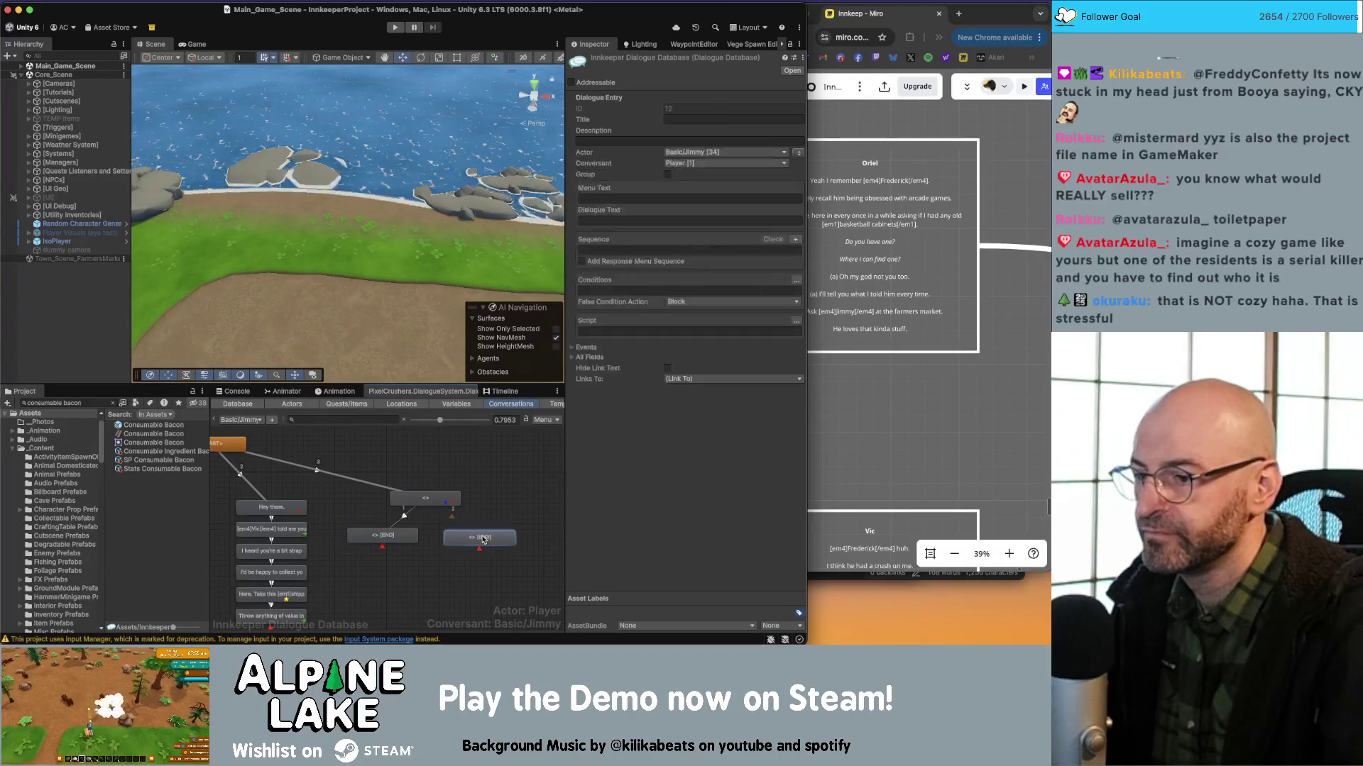
left_click_drag(483, 539, 487, 541)
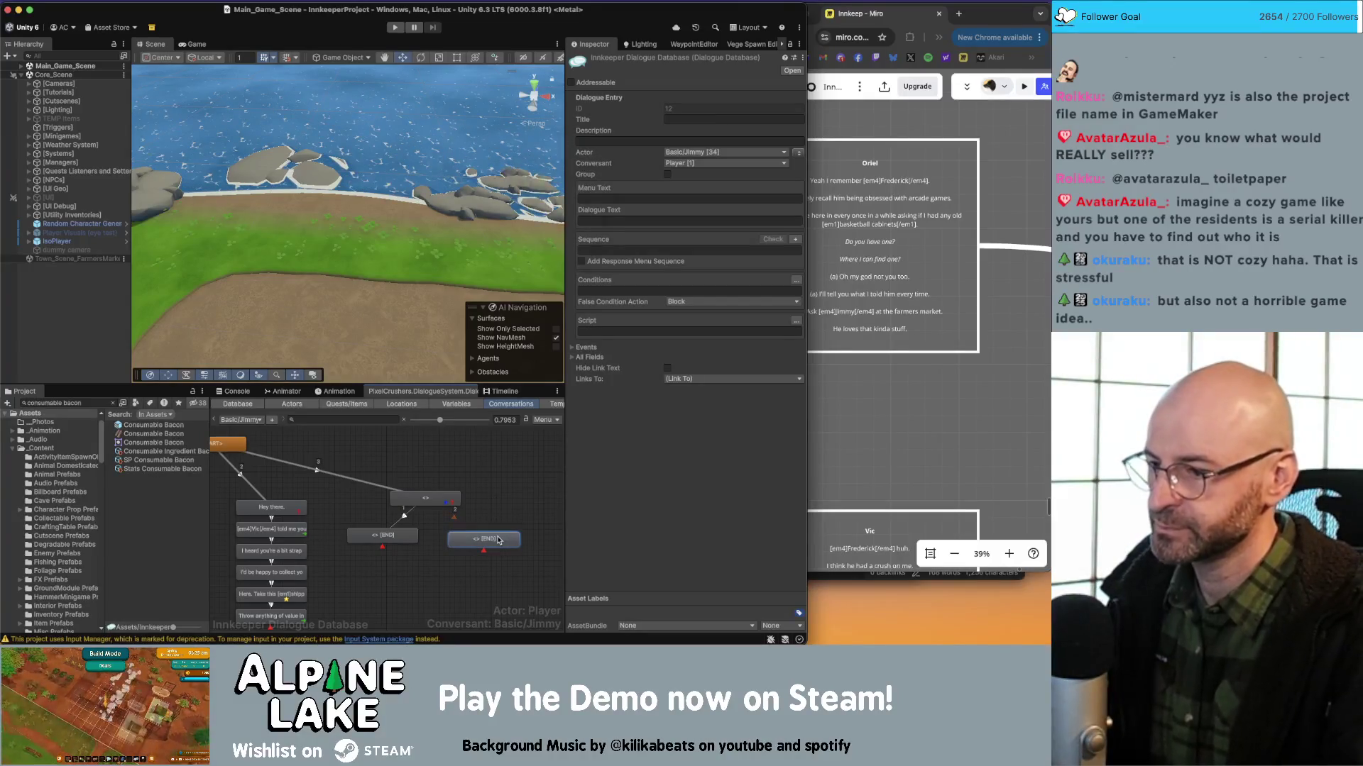
key("Delete")
left_click_drag(375, 536, 418, 532)
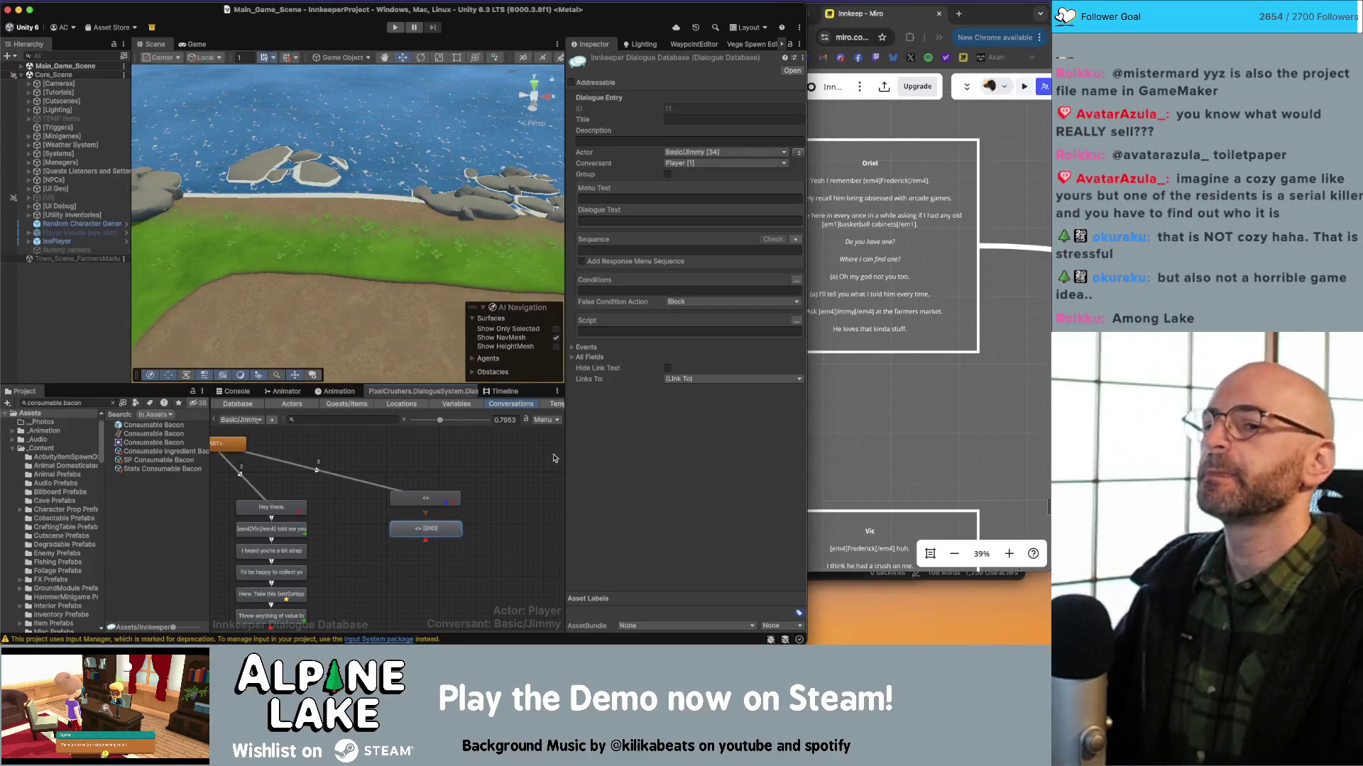
Bring Jimmy's arcade dialogue frame into view in Miro, then shift Unity's END node lower-left.
left_click(855, 399)
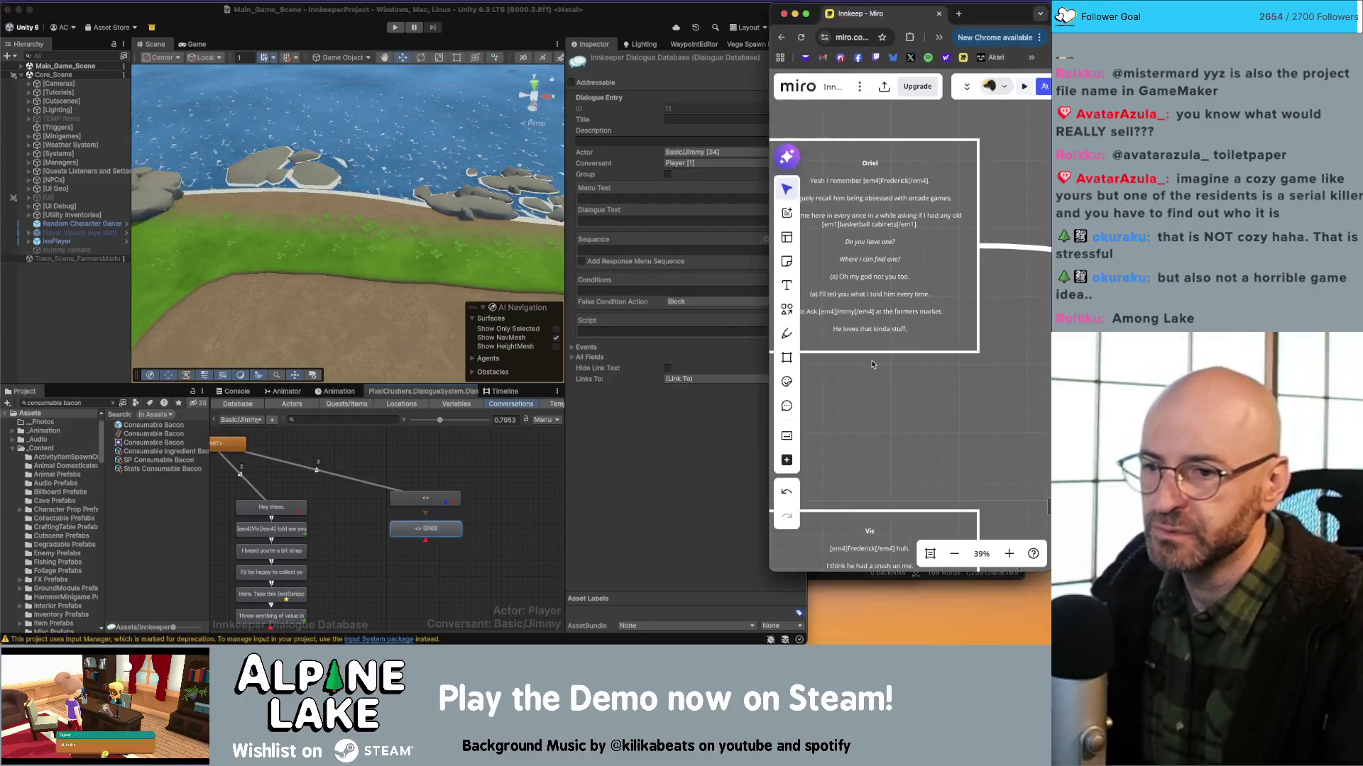
scroll(951, 401, "right", 5)
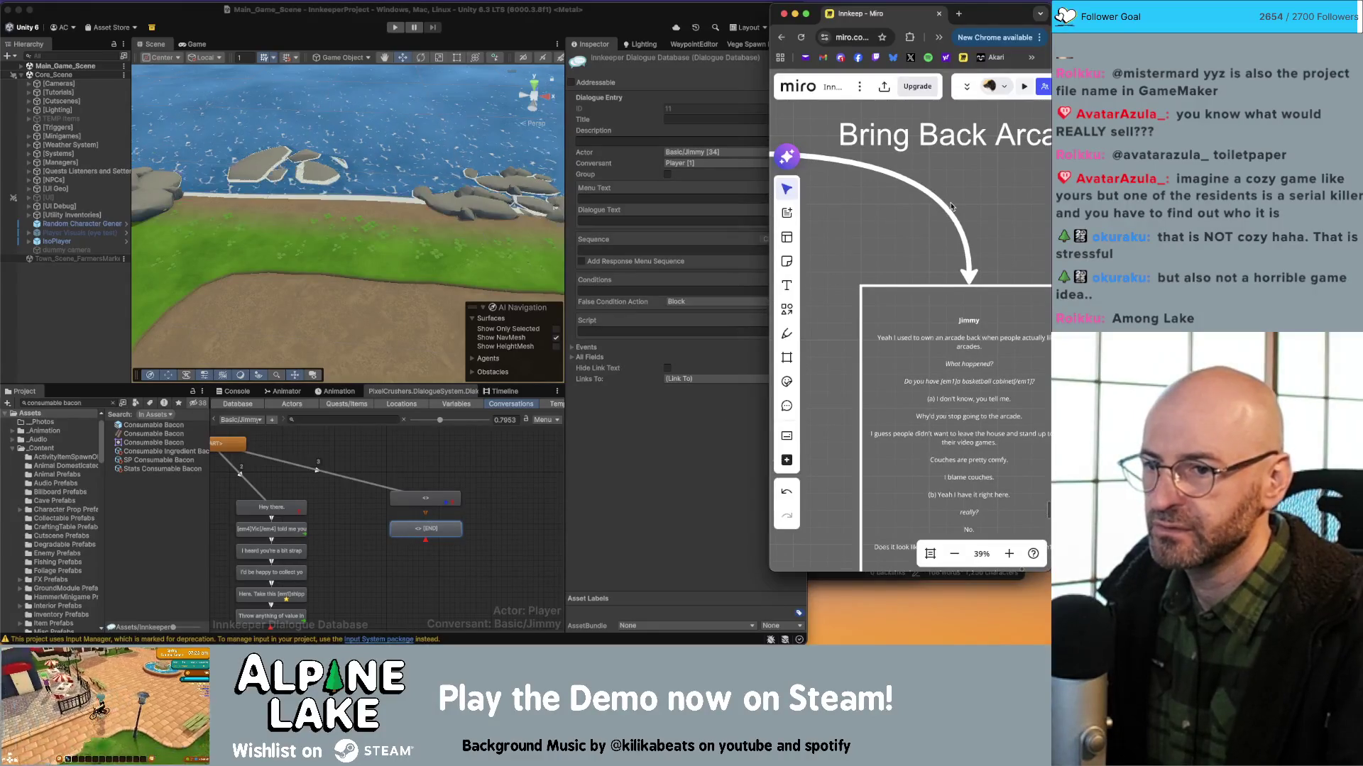
scroll(873, 201, "down", 3)
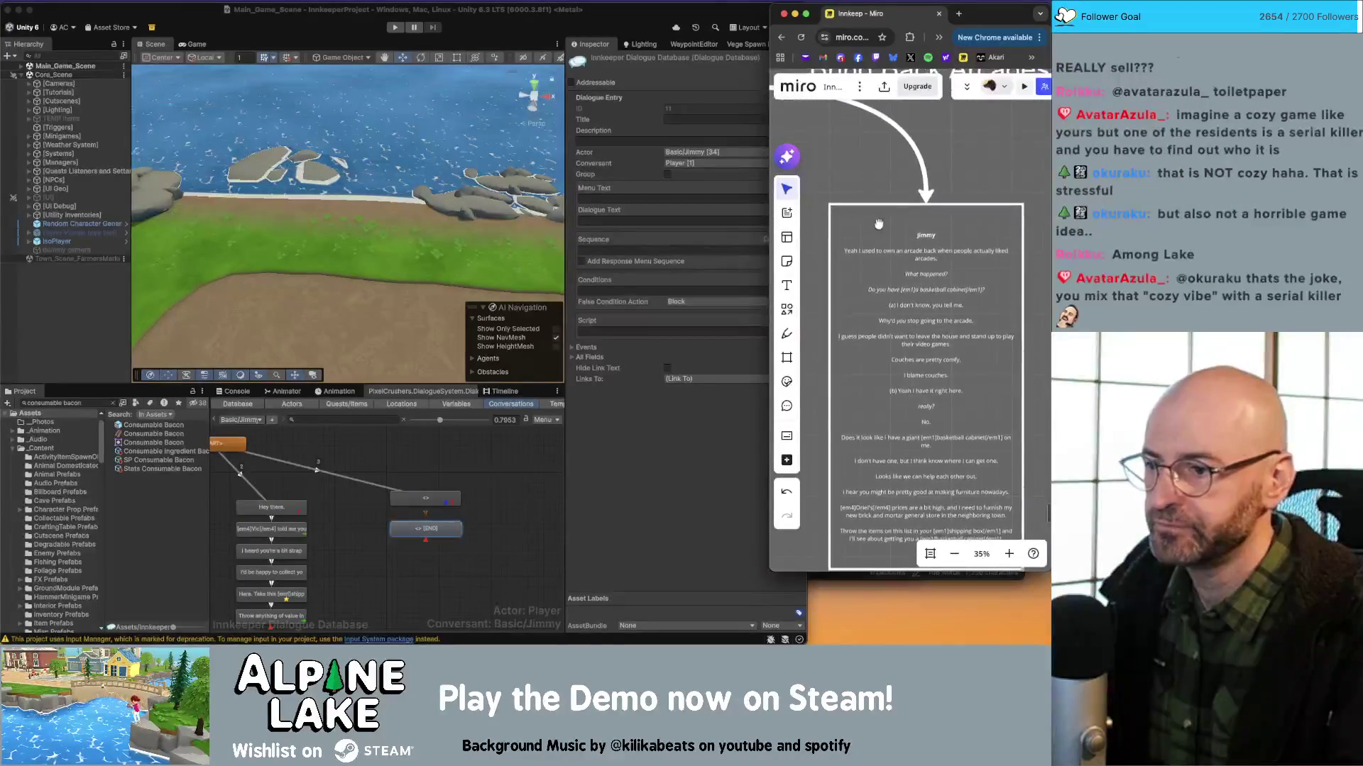
left_click(428, 531)
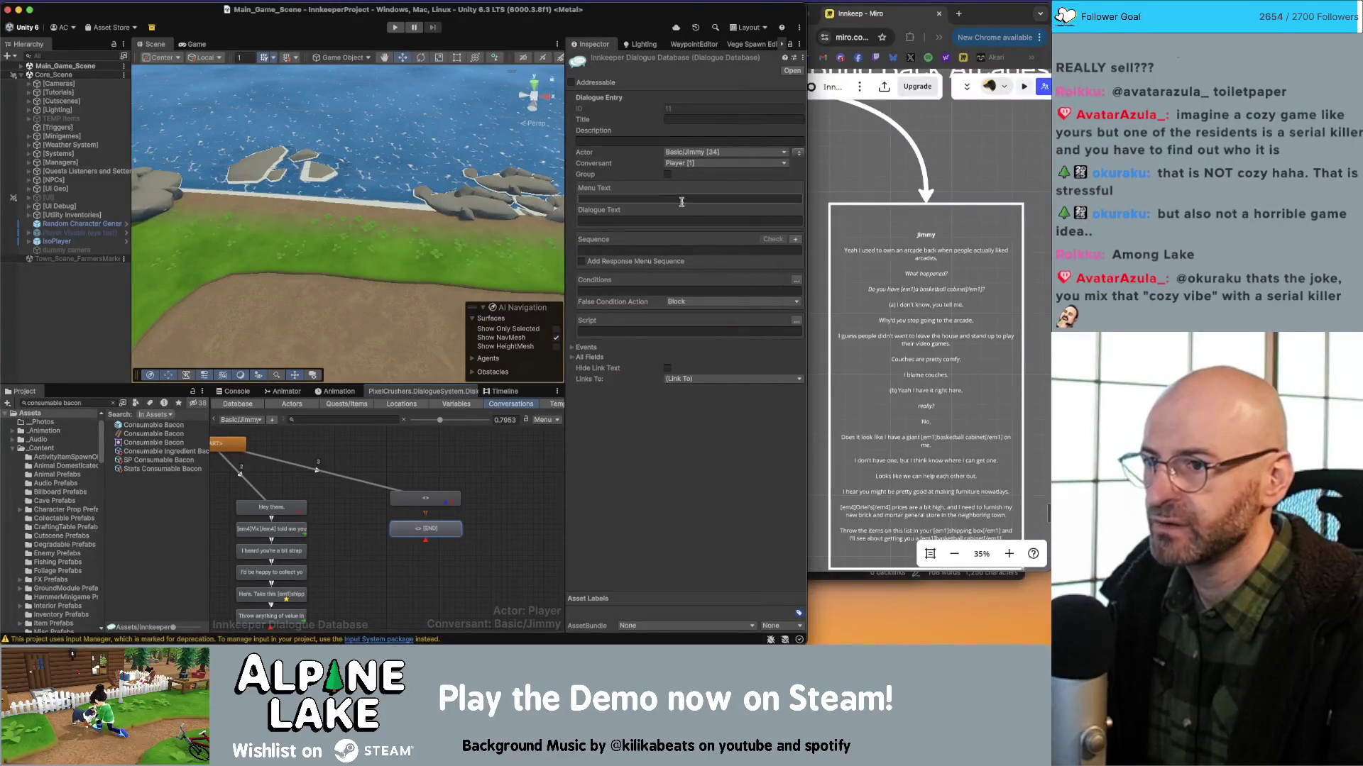
left_click_drag(415, 529, 381, 540)
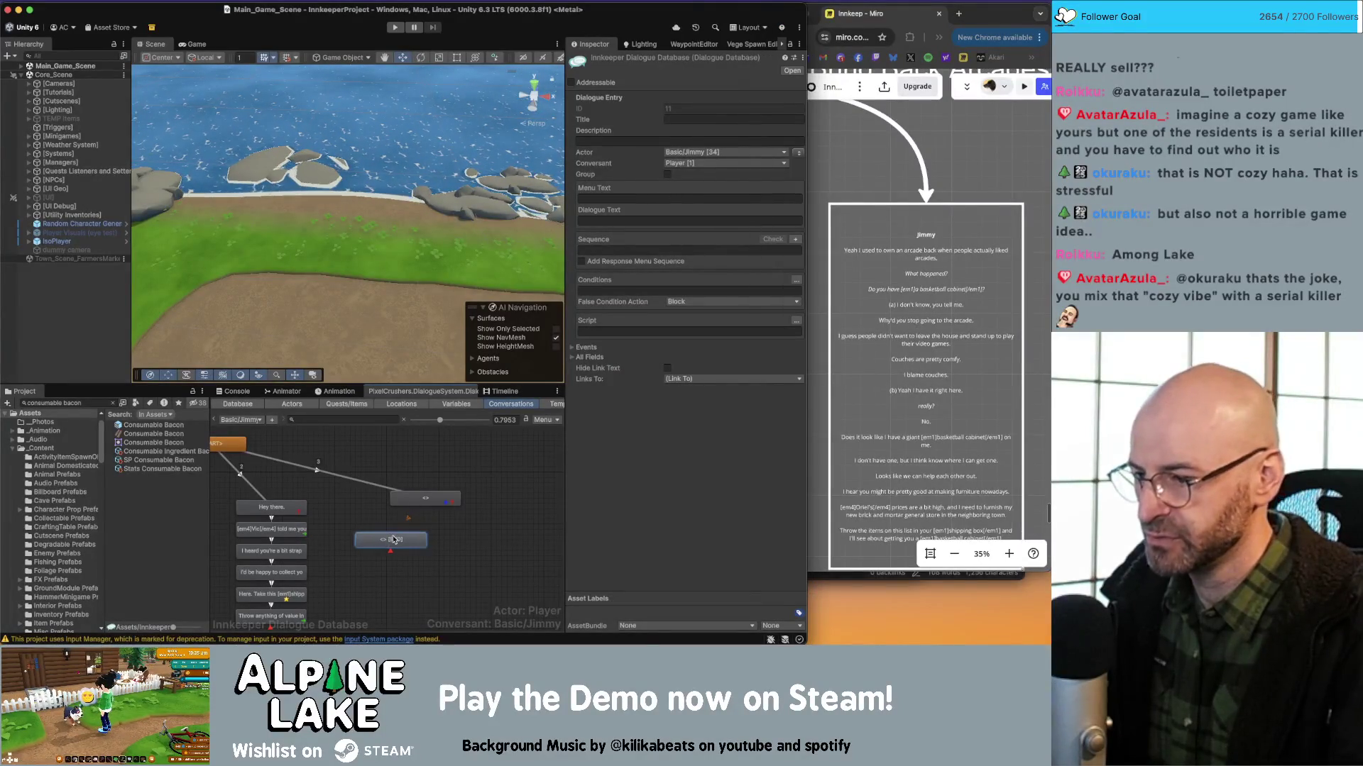
Browse the END node's condition types without changing anything, then show the database's quest list.
left_click(796, 281)
left_click(590, 292)
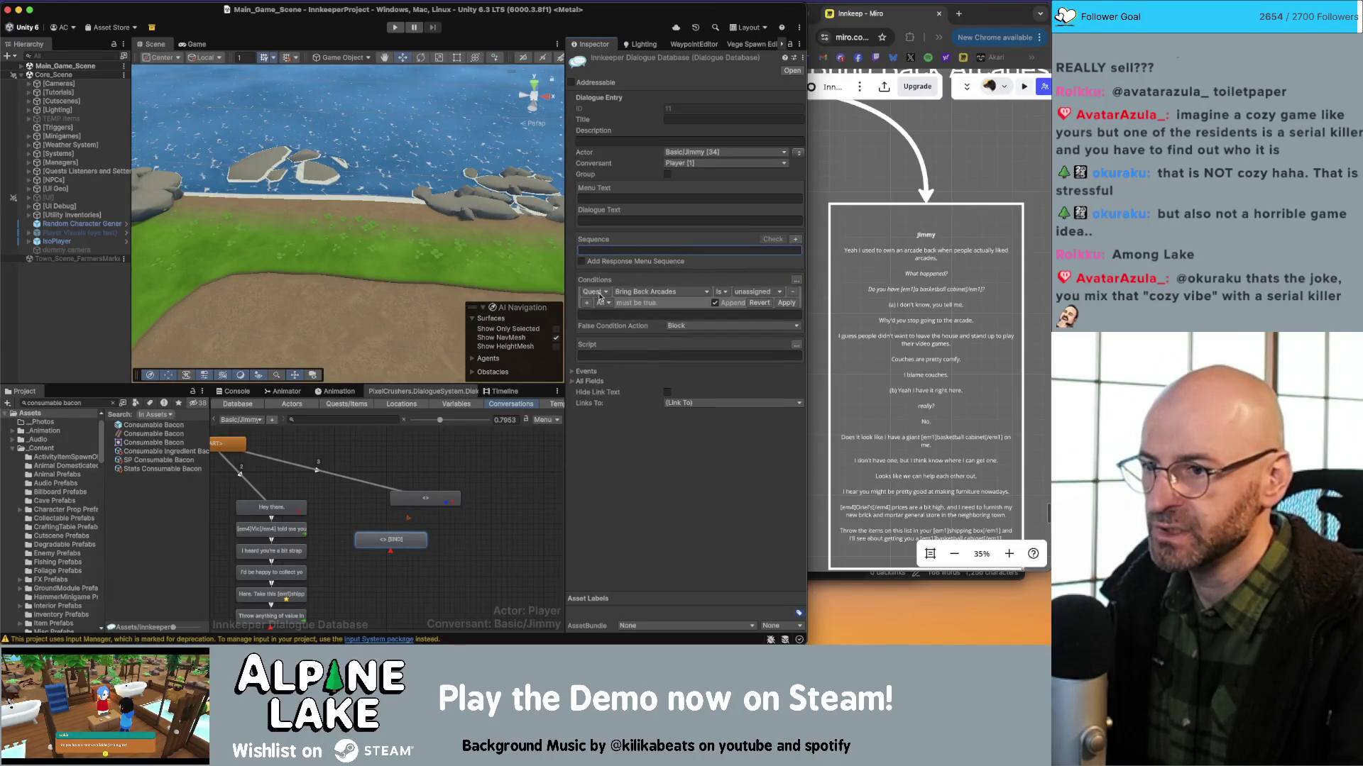
left_click(596, 293)
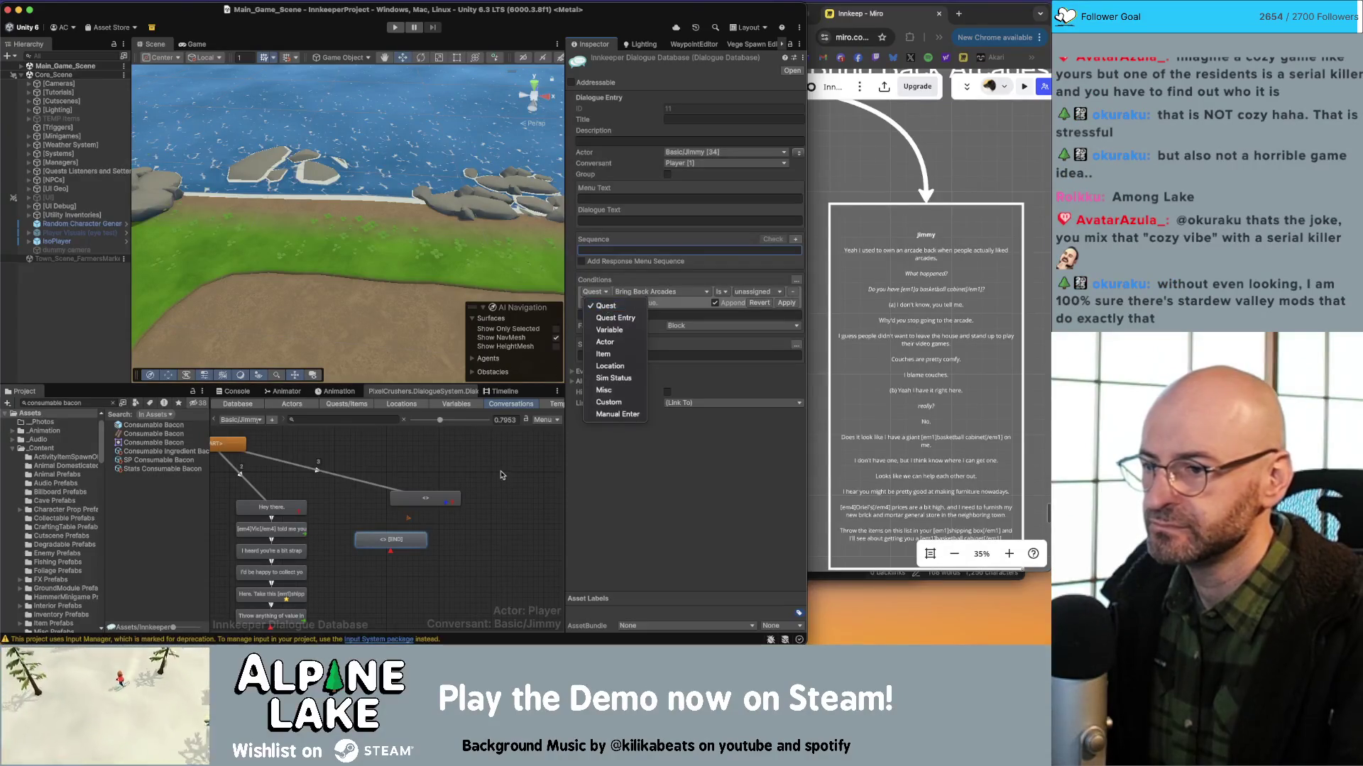
left_click(417, 462)
left_click(358, 405)
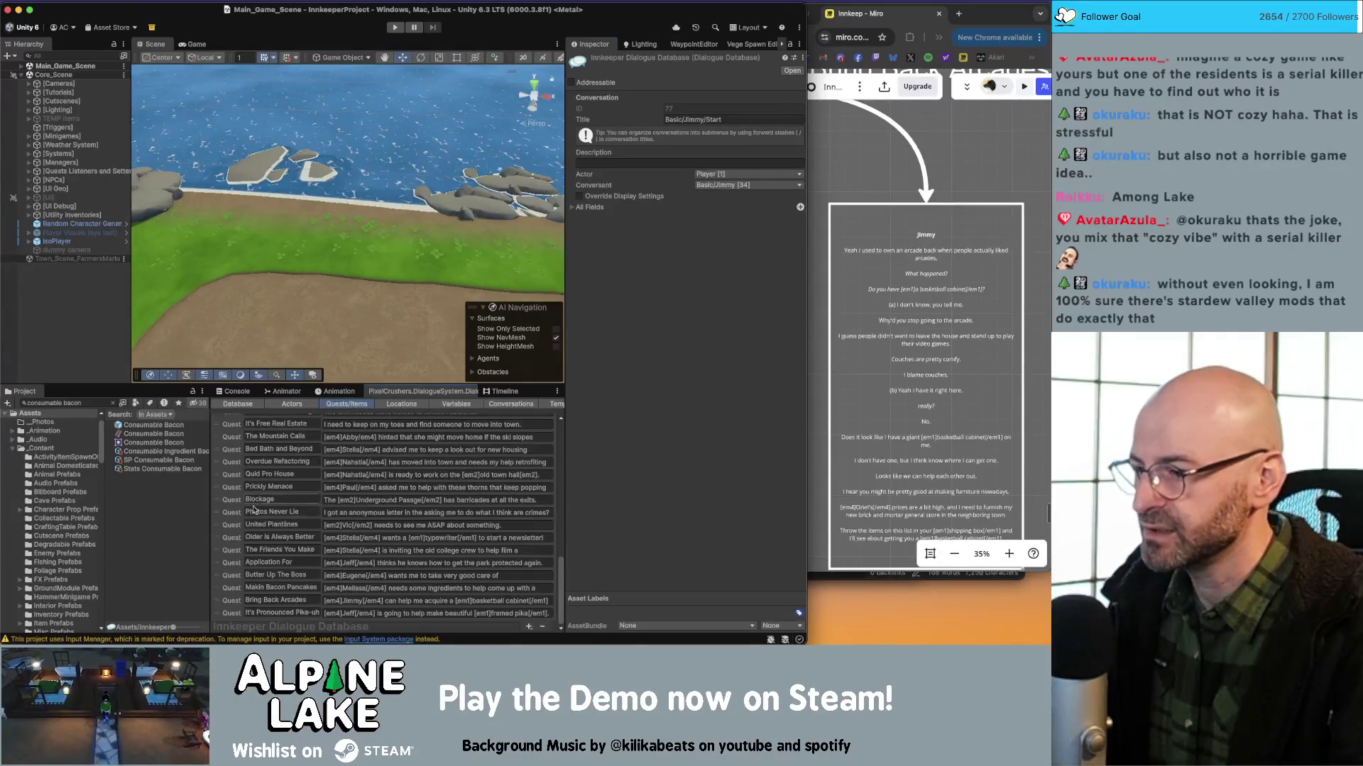
Reword the Bring Back Arcades description so Jimmy 'might be able to acquire' a basketball cabinet.
left_click(230, 600)
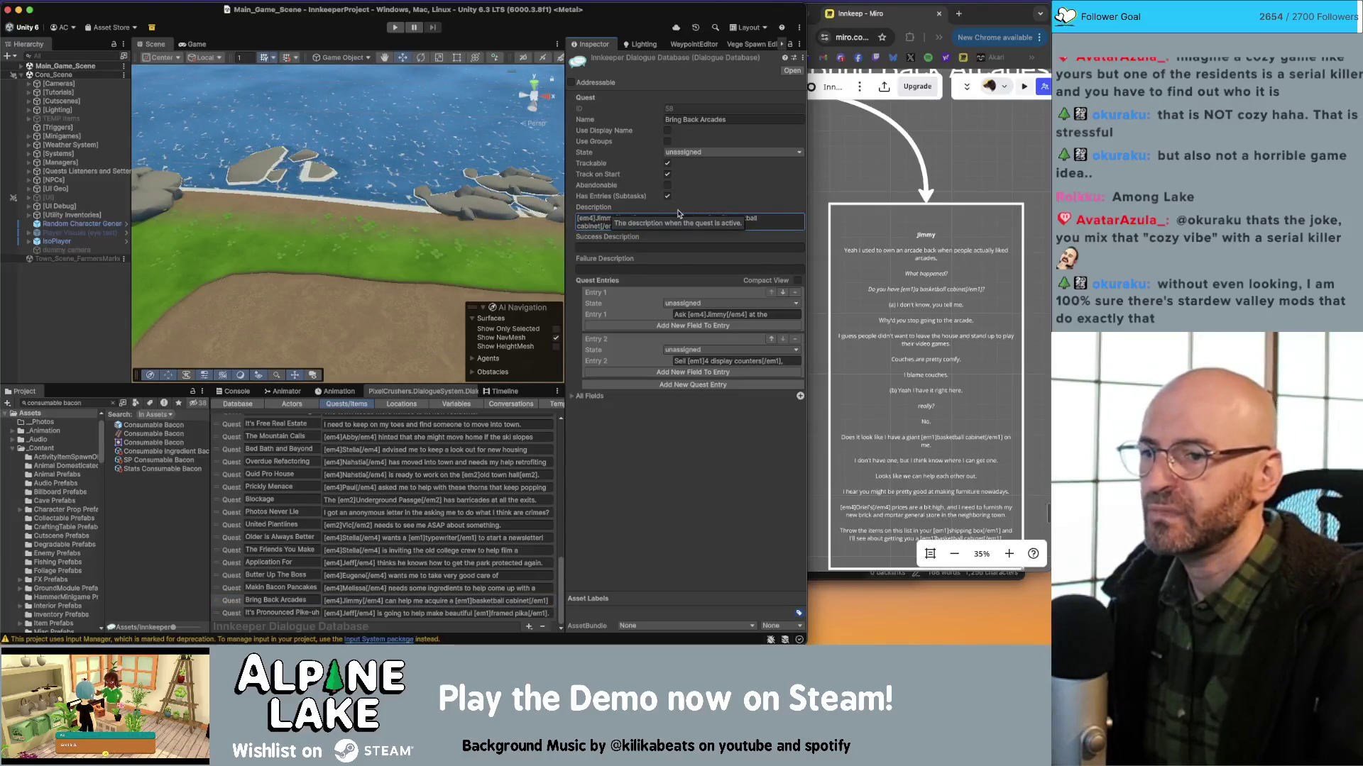
key("BackSpace")
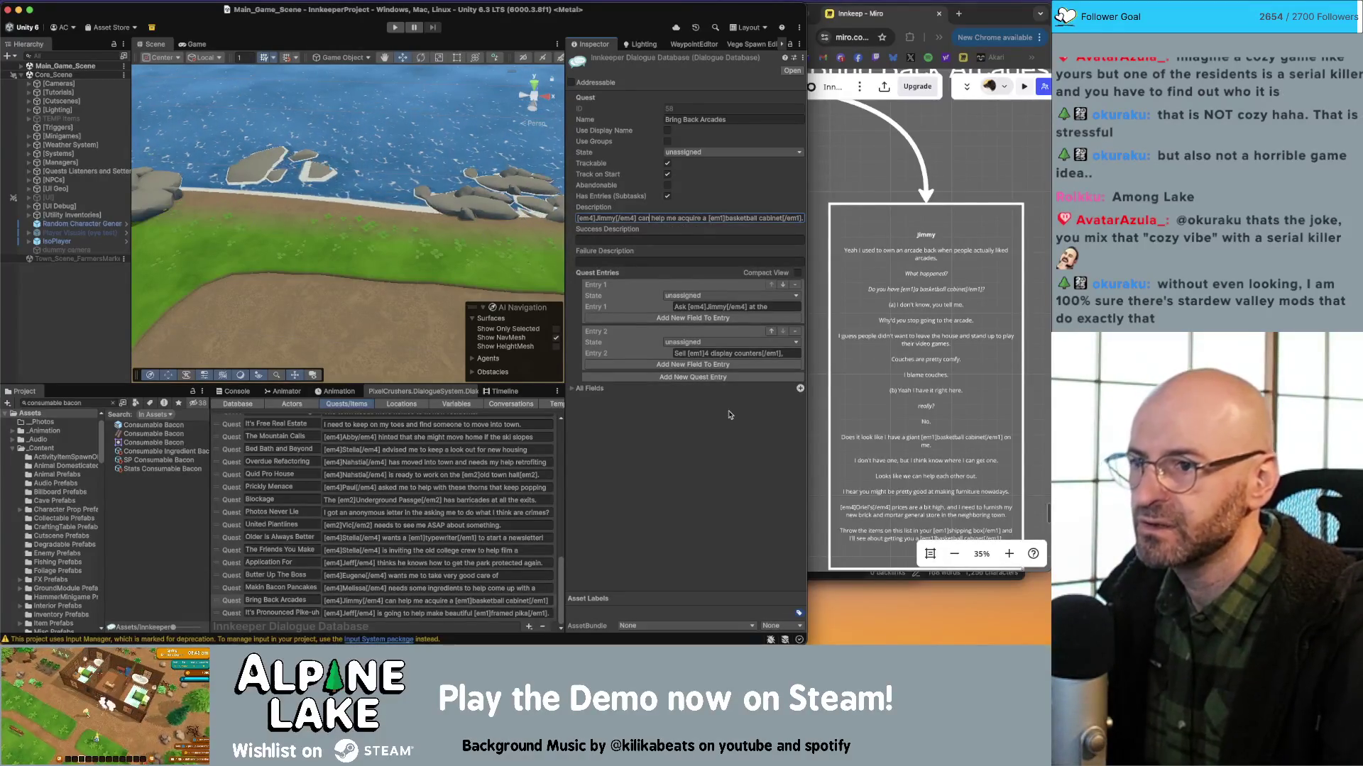
key("BackSpace")
key("BackSpace")
key("BackSpace")
type("might be able")
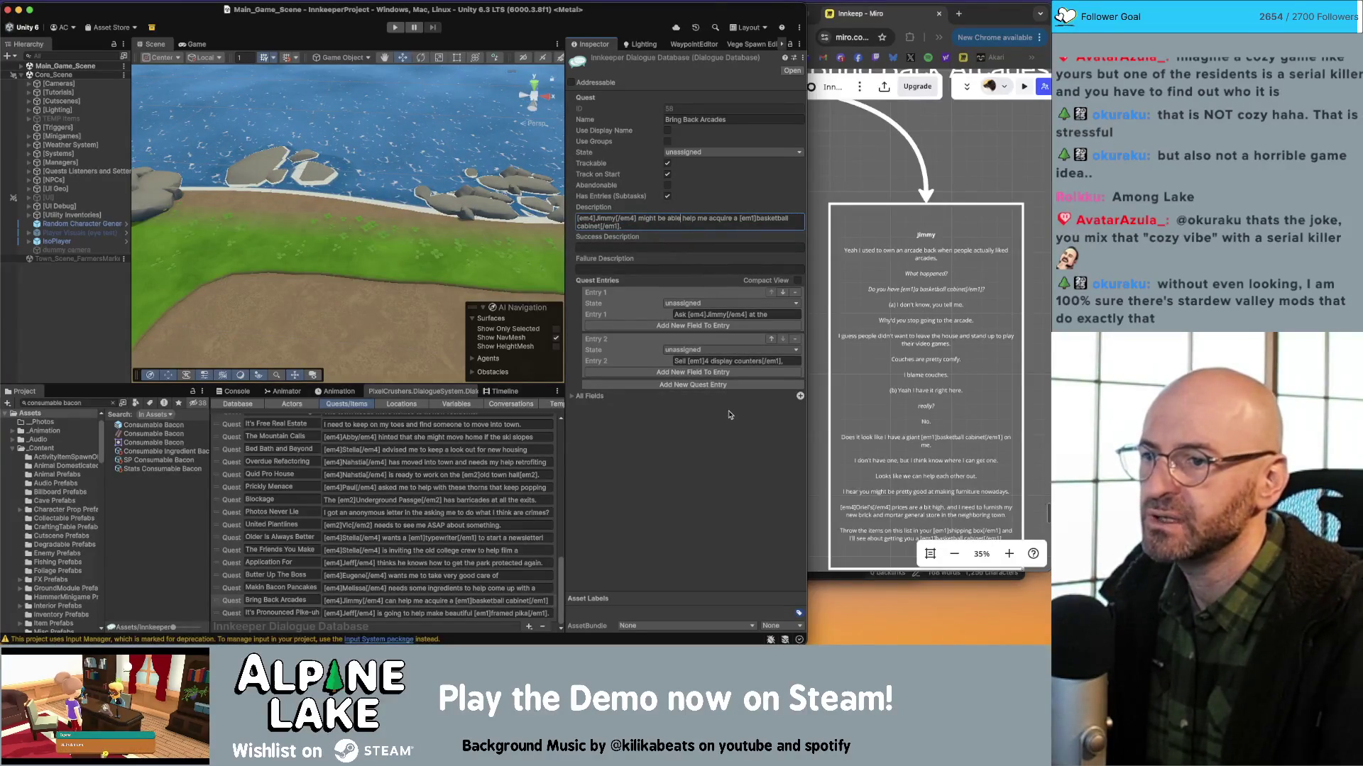
key("Delete")
key("Delete")
key("Delete")
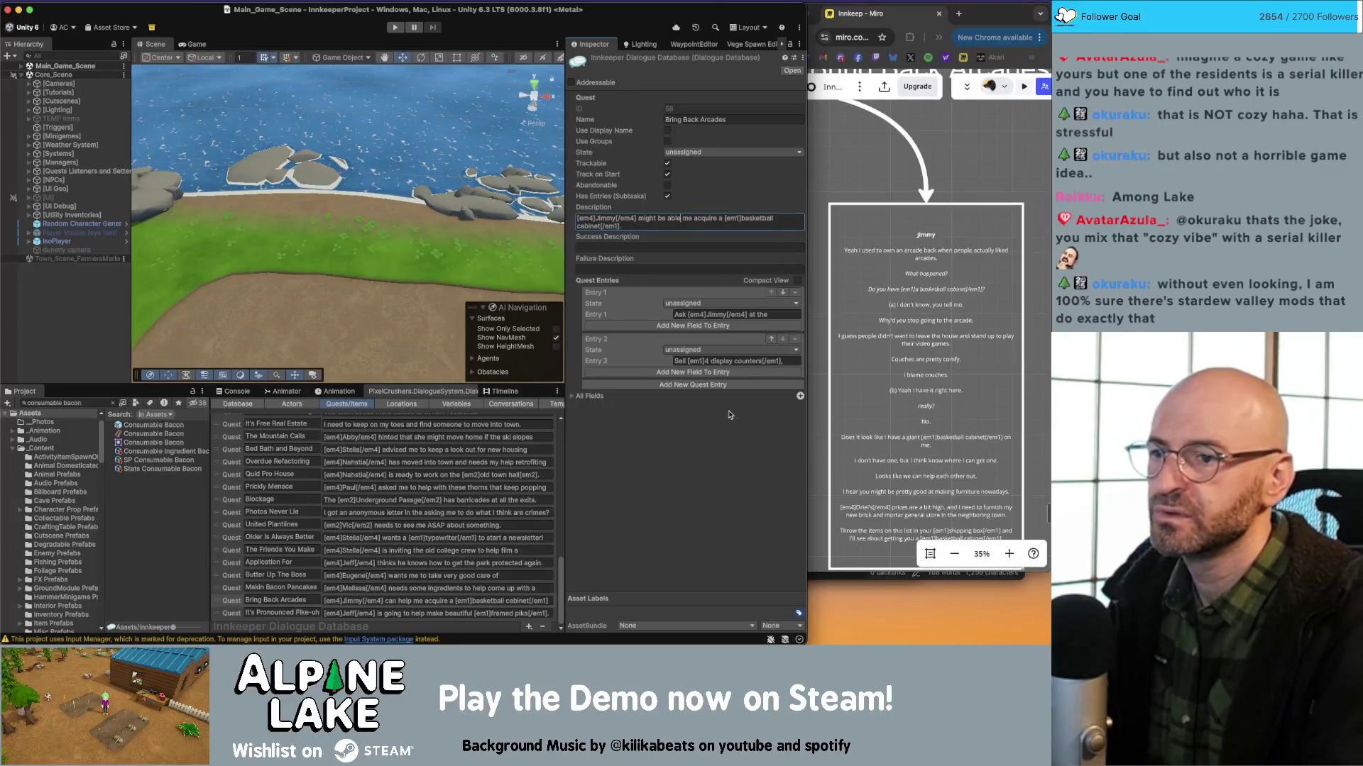
key("Delete")
key("Delete")
key("Delete")
type("to")
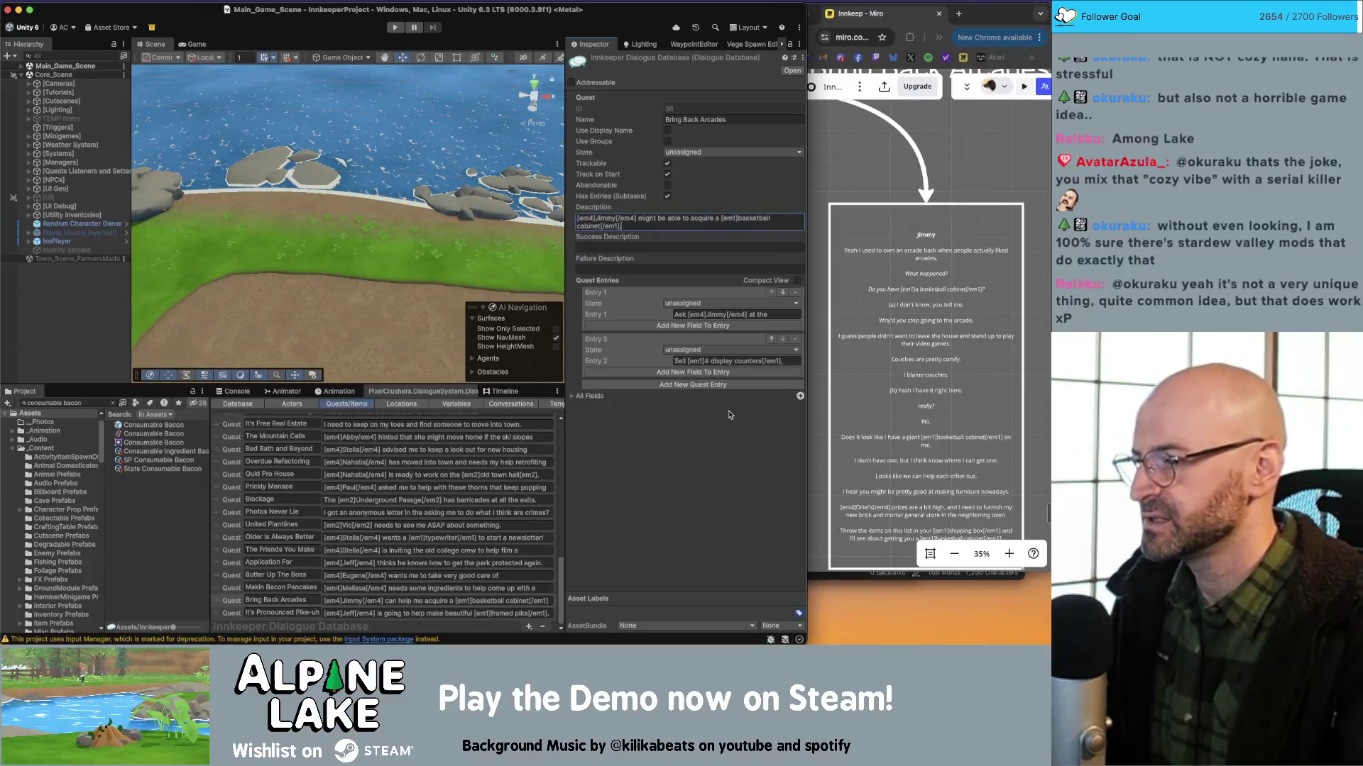
Return to Jimmy's conversation graph and inspect the node before END and the END node.
left_click(510, 404)
left_click(396, 498)
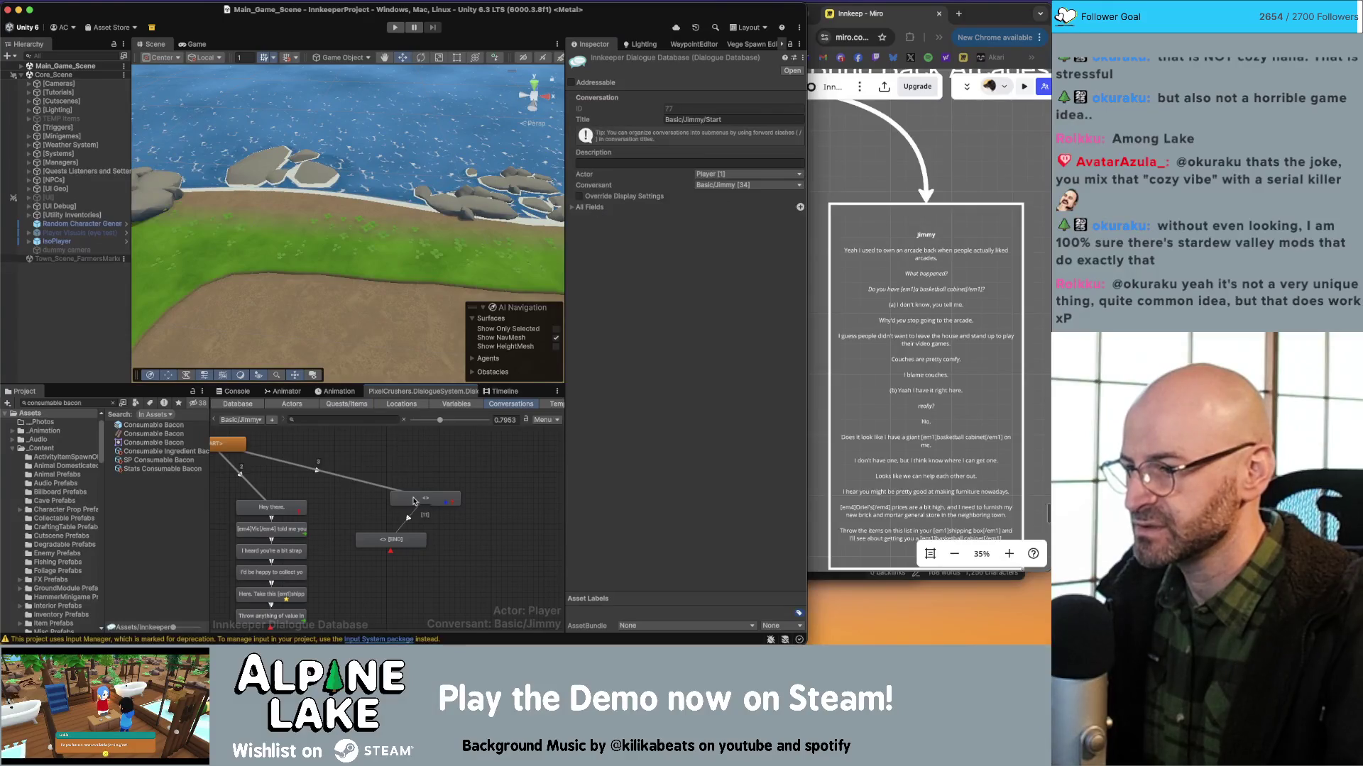
left_click(397, 540)
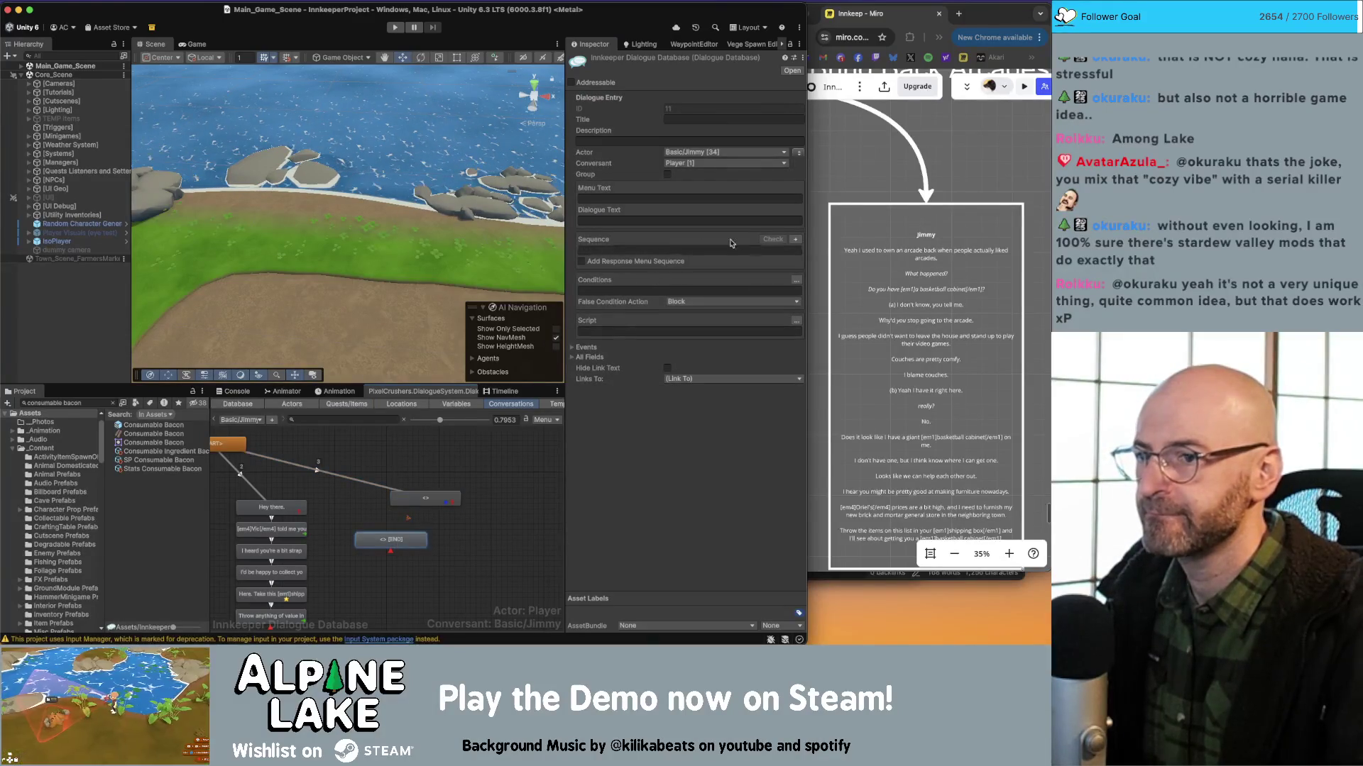
Give the END node a Quest condition requiring Bring Back Arcades to be active.
left_click(438, 499)
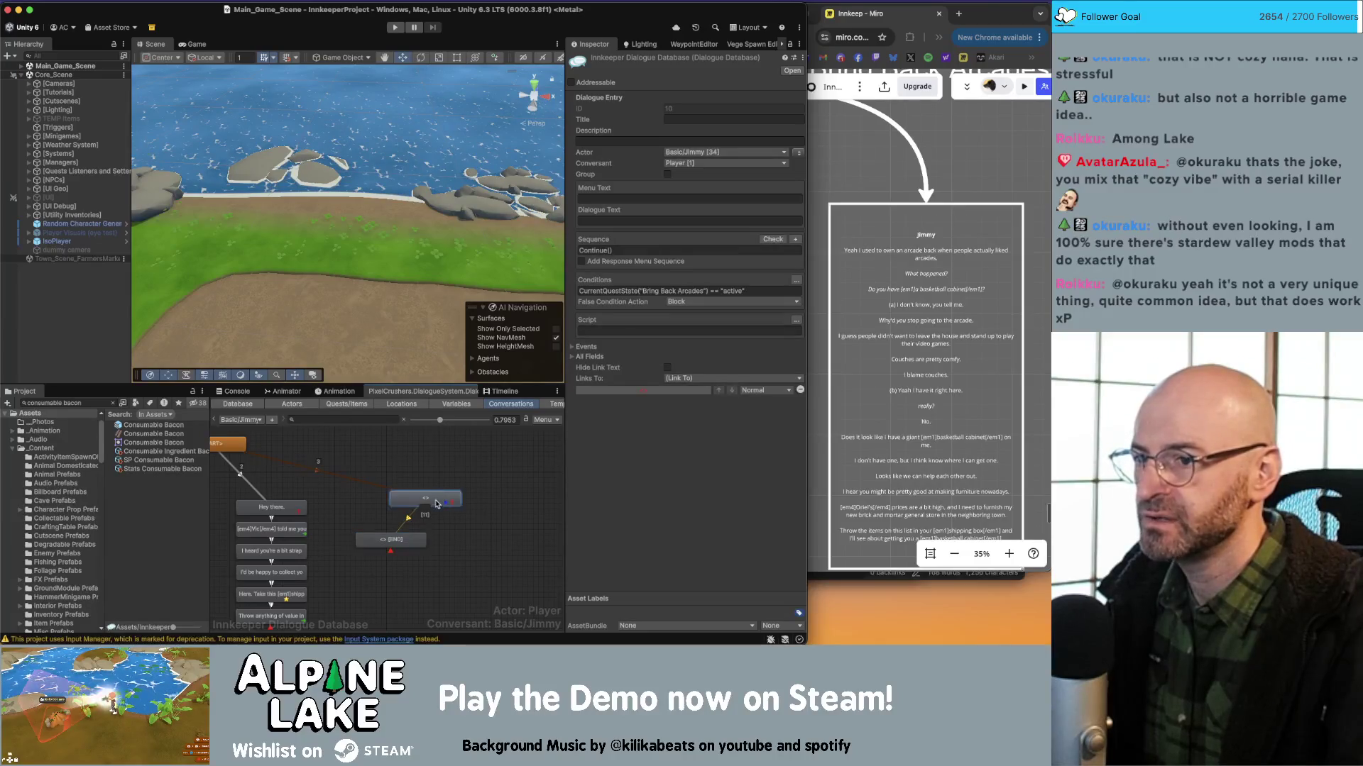
left_click(417, 536)
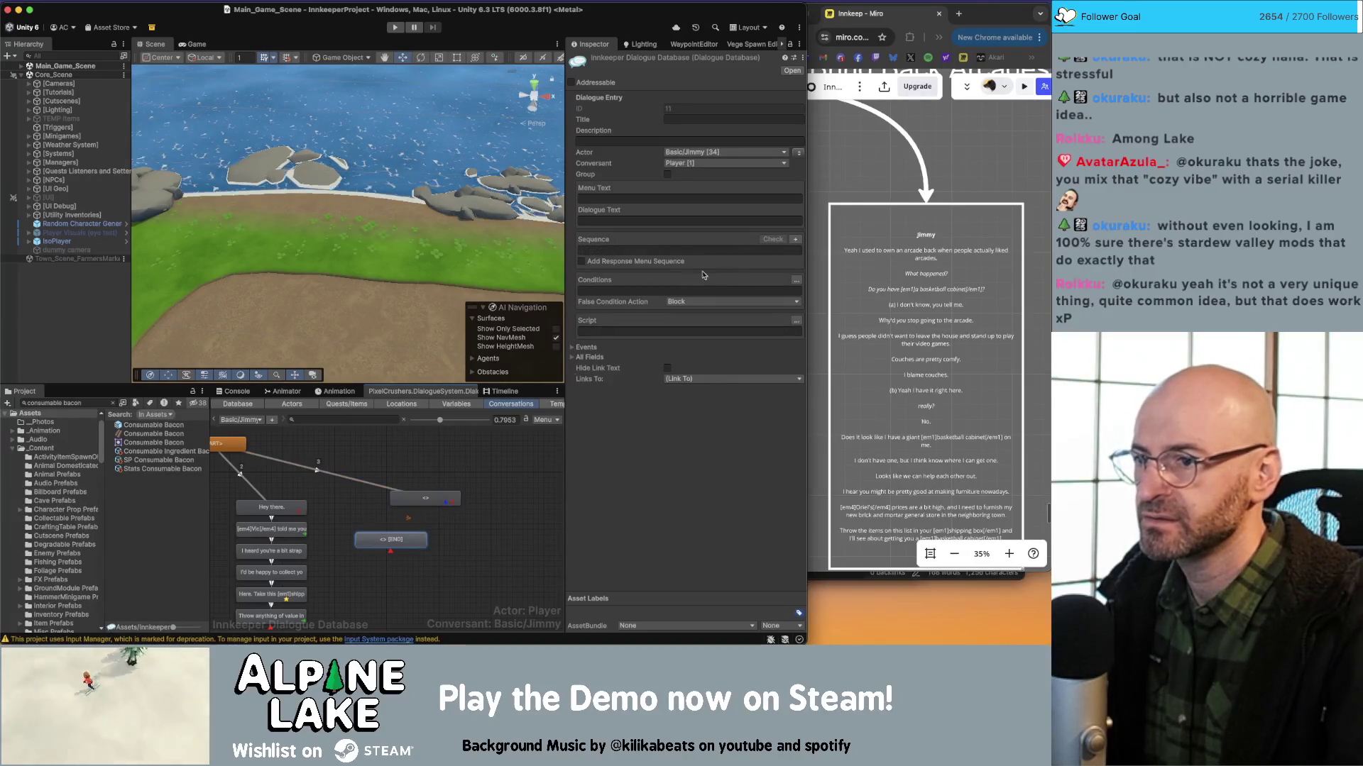
left_click(796, 279)
left_click(587, 293)
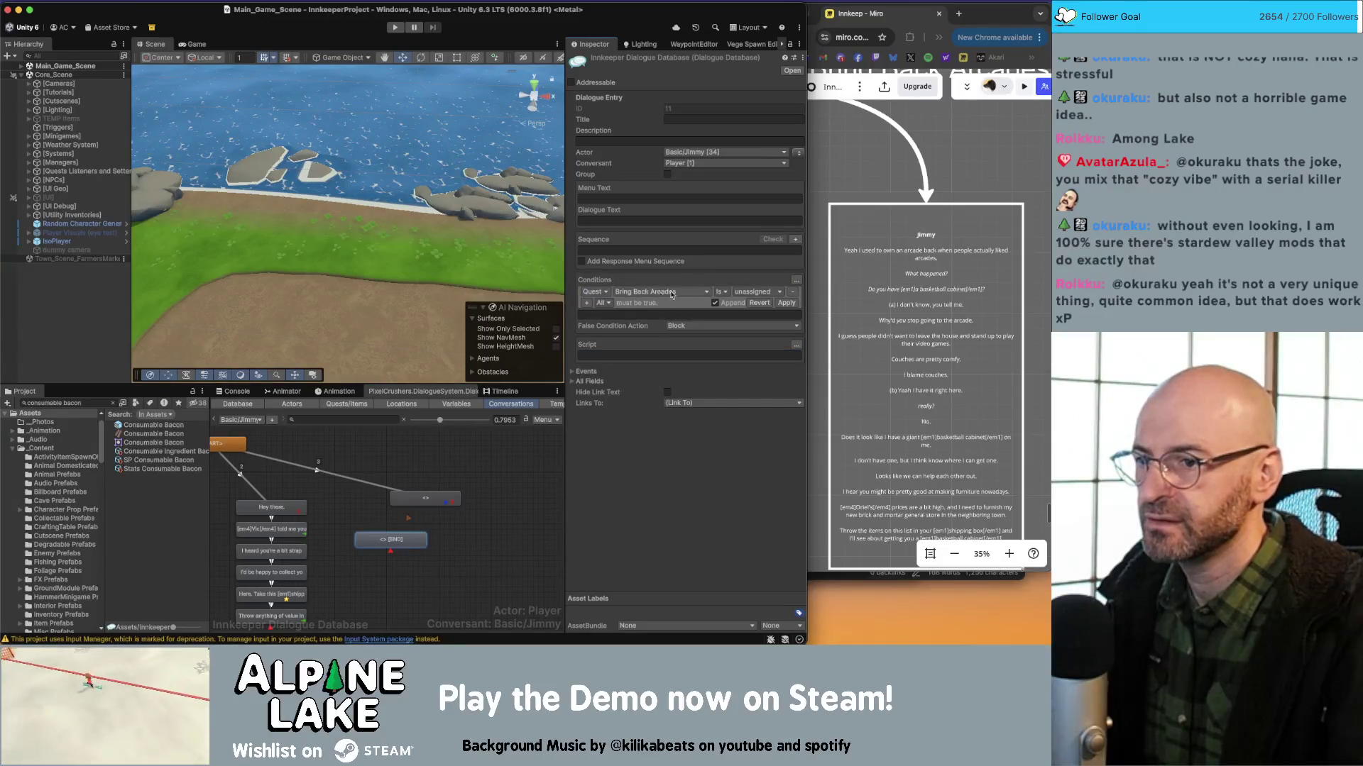
left_click(756, 292)
left_click(756, 316)
left_click(605, 292)
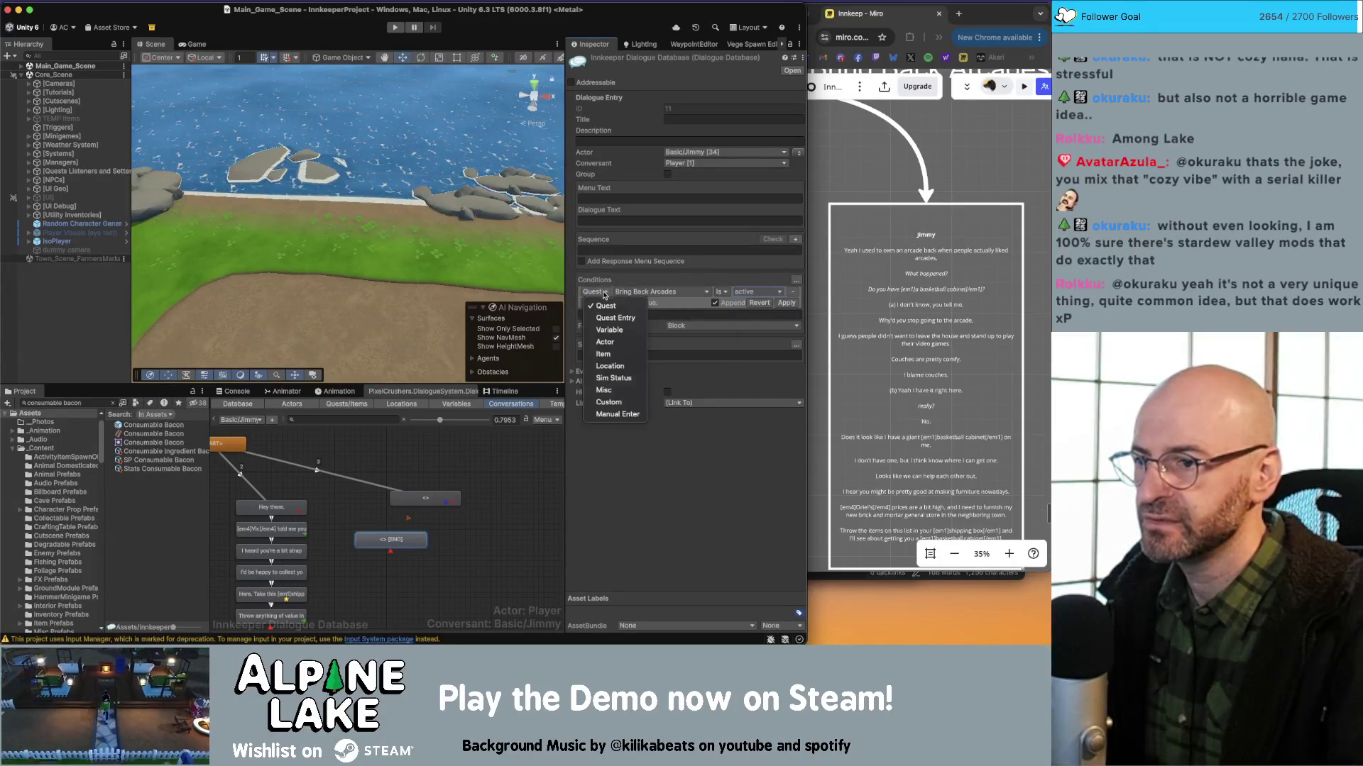
left_click(591, 305)
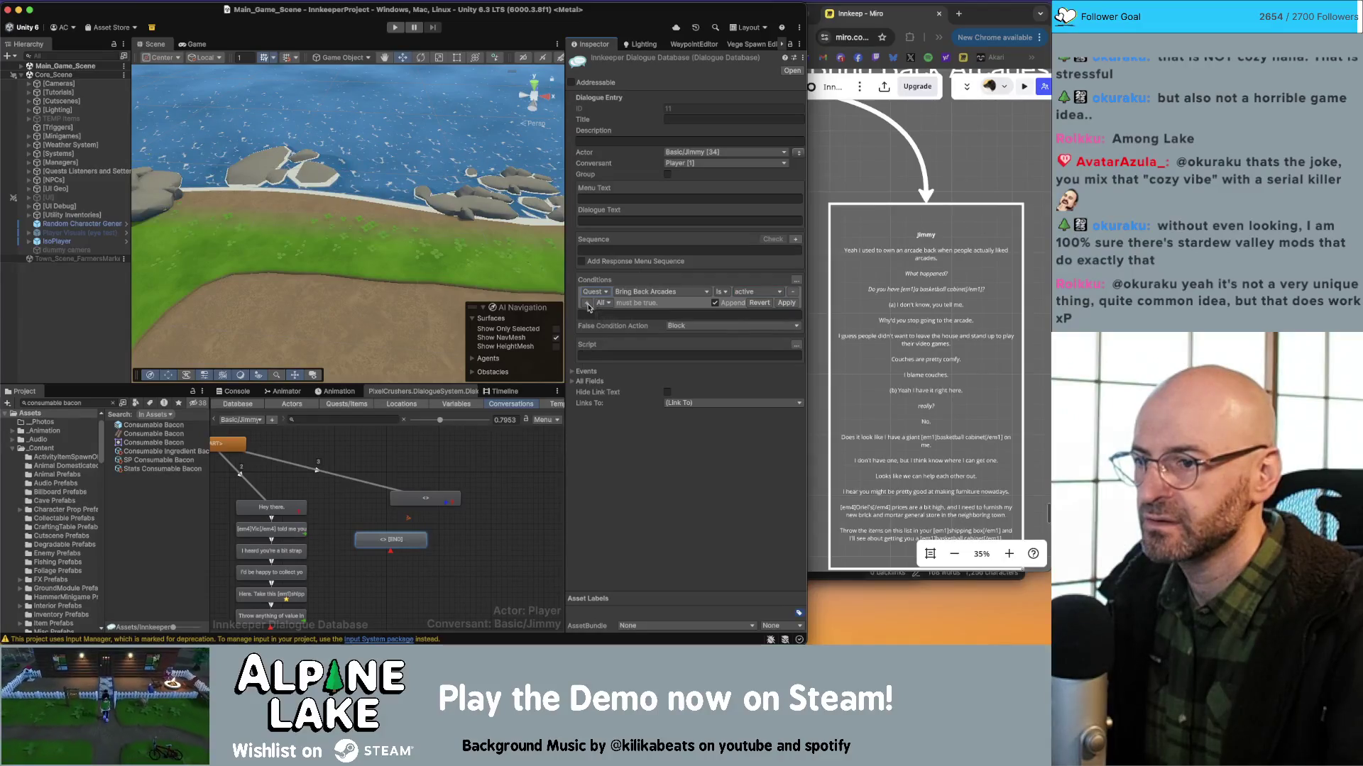
Add a Quest Entry condition requiring Bring Back Arcades entry 1 to be active, and apply.
left_click(587, 303)
left_click(600, 303)
left_click(611, 327)
left_click(654, 303)
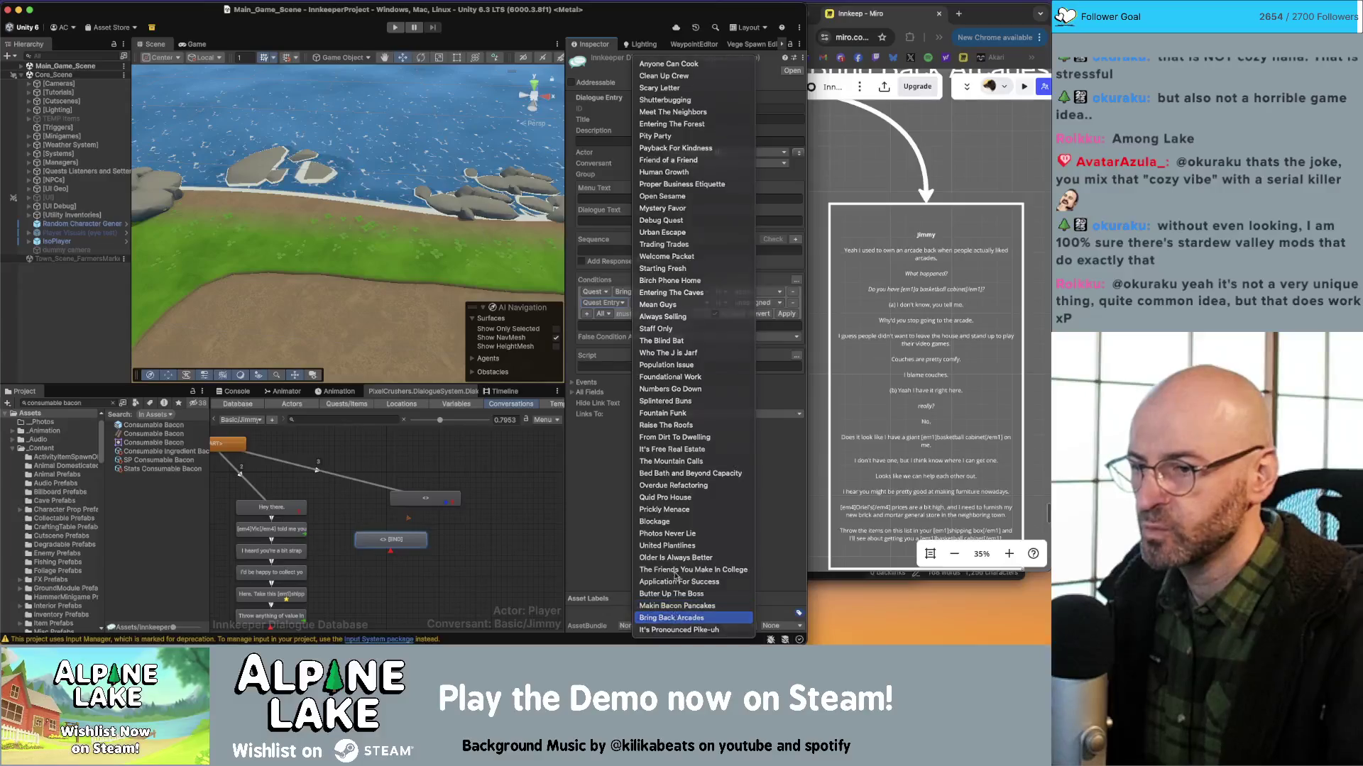
key("Return")
left_click(689, 305)
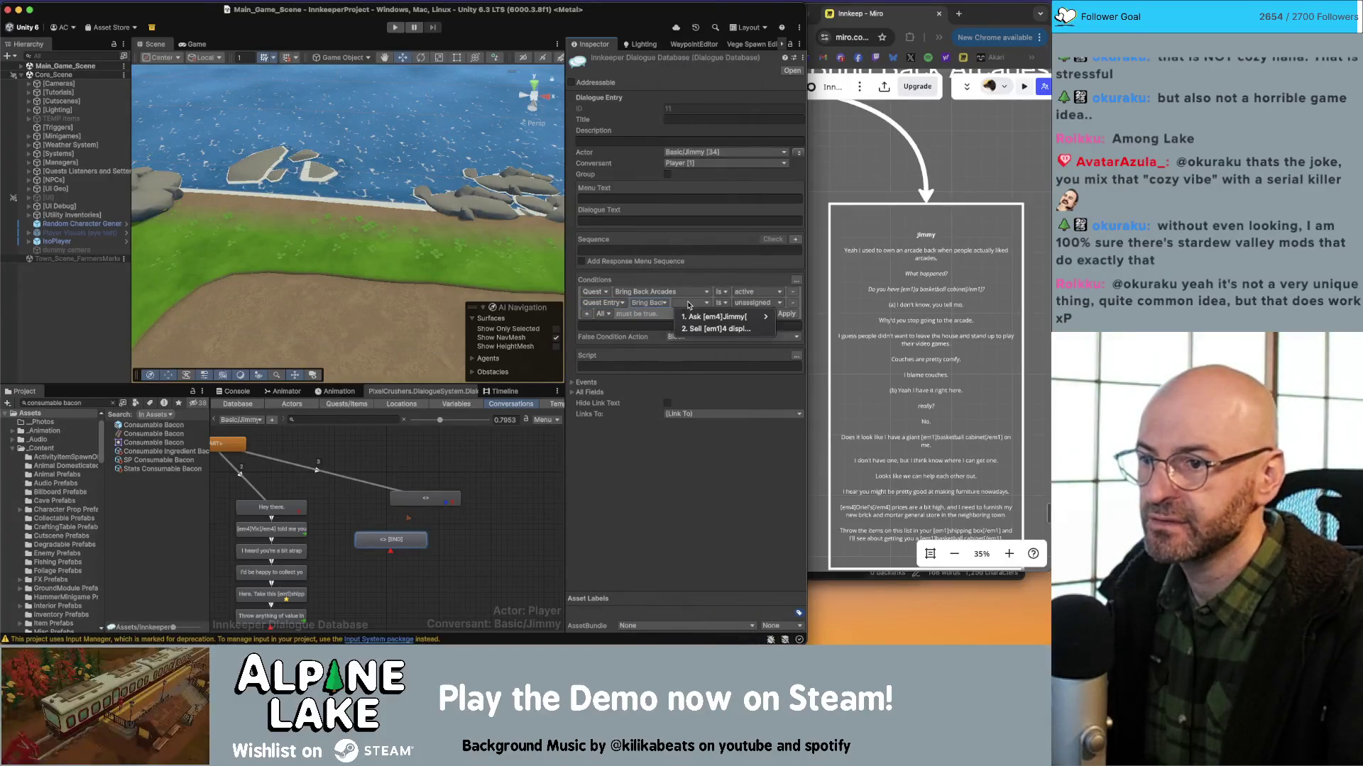
left_click(713, 317)
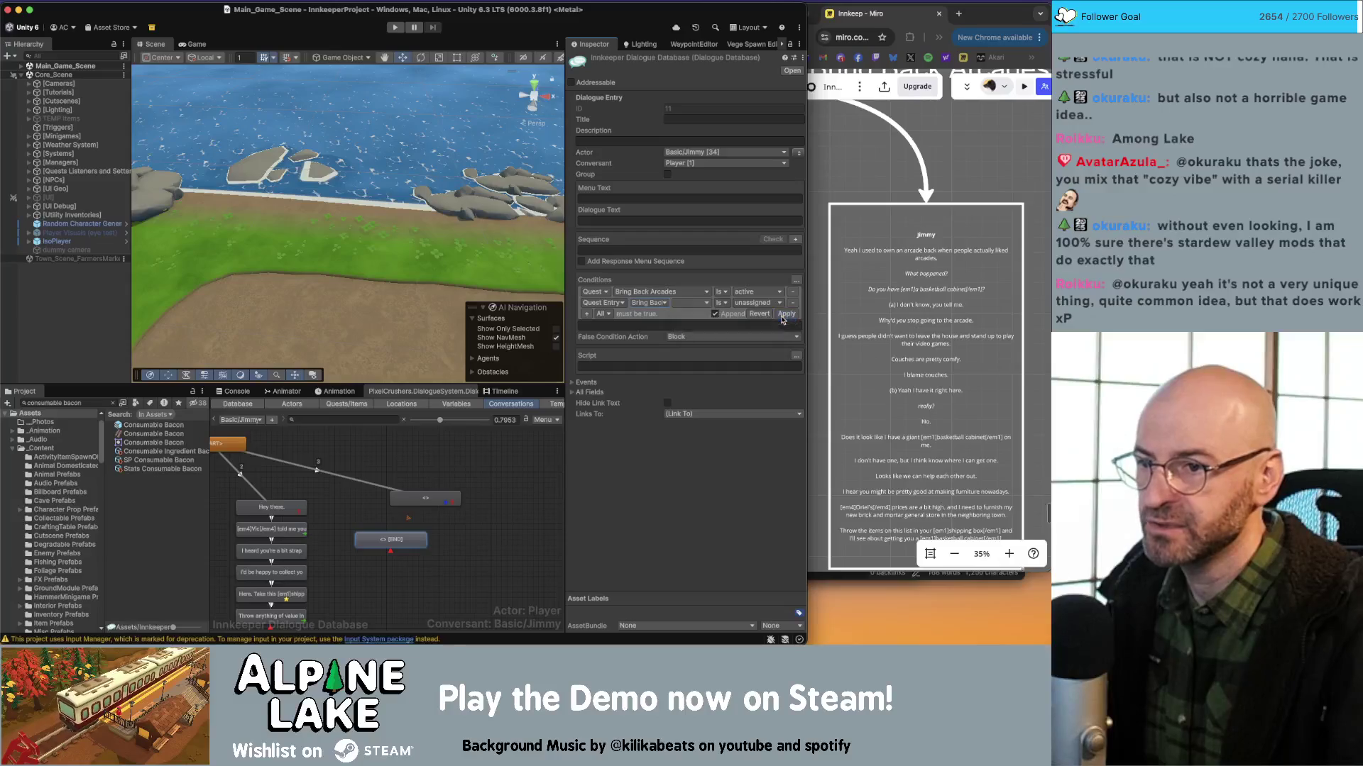
left_click(753, 306)
left_click(754, 320)
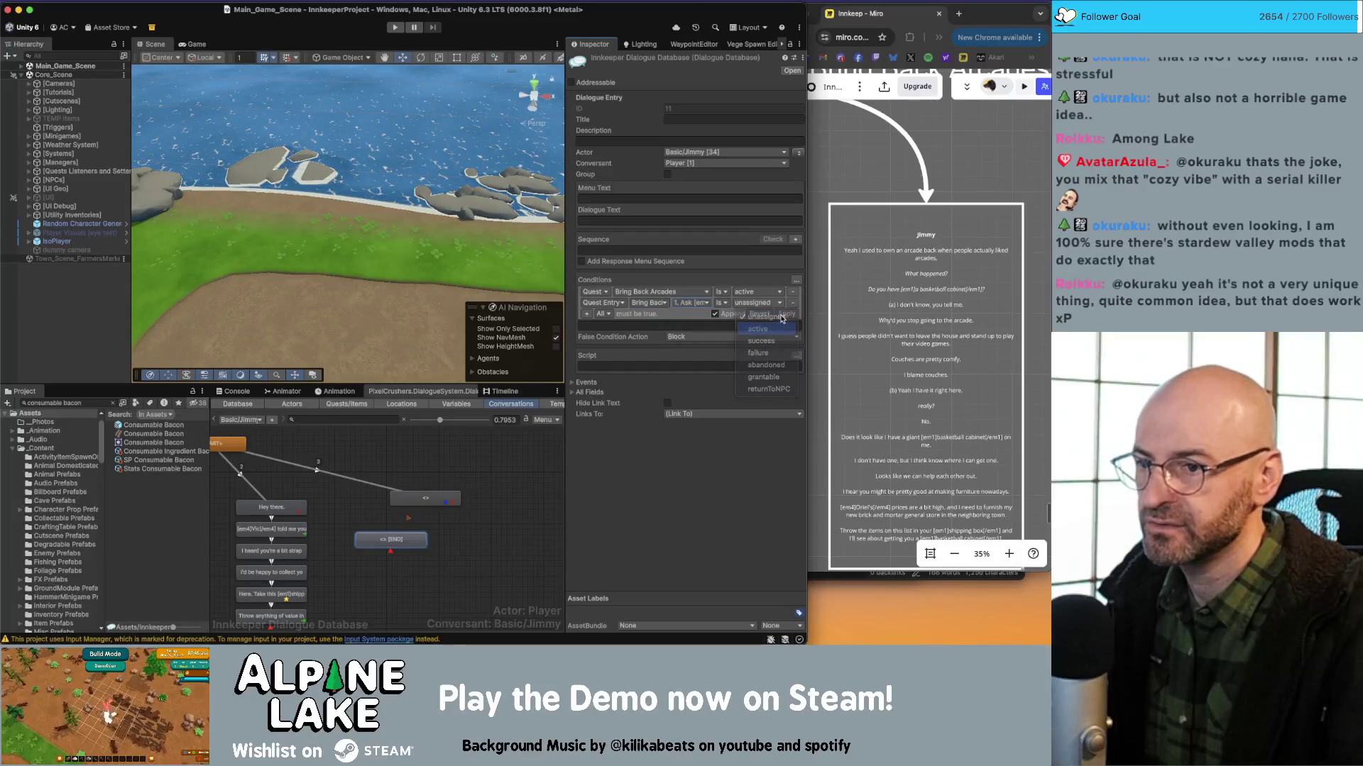
left_click(787, 313)
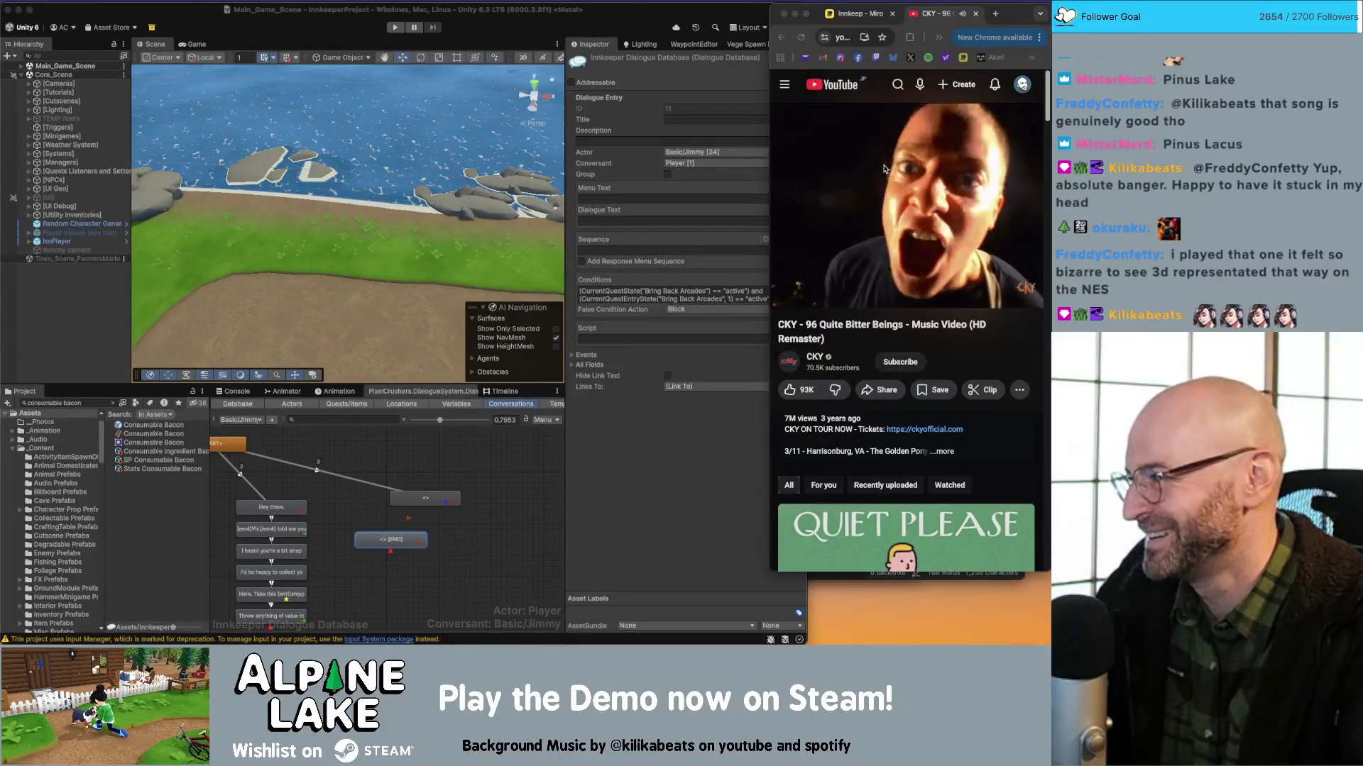
Close the YouTube music video tab to get back to the Miro board.
key("super+w")
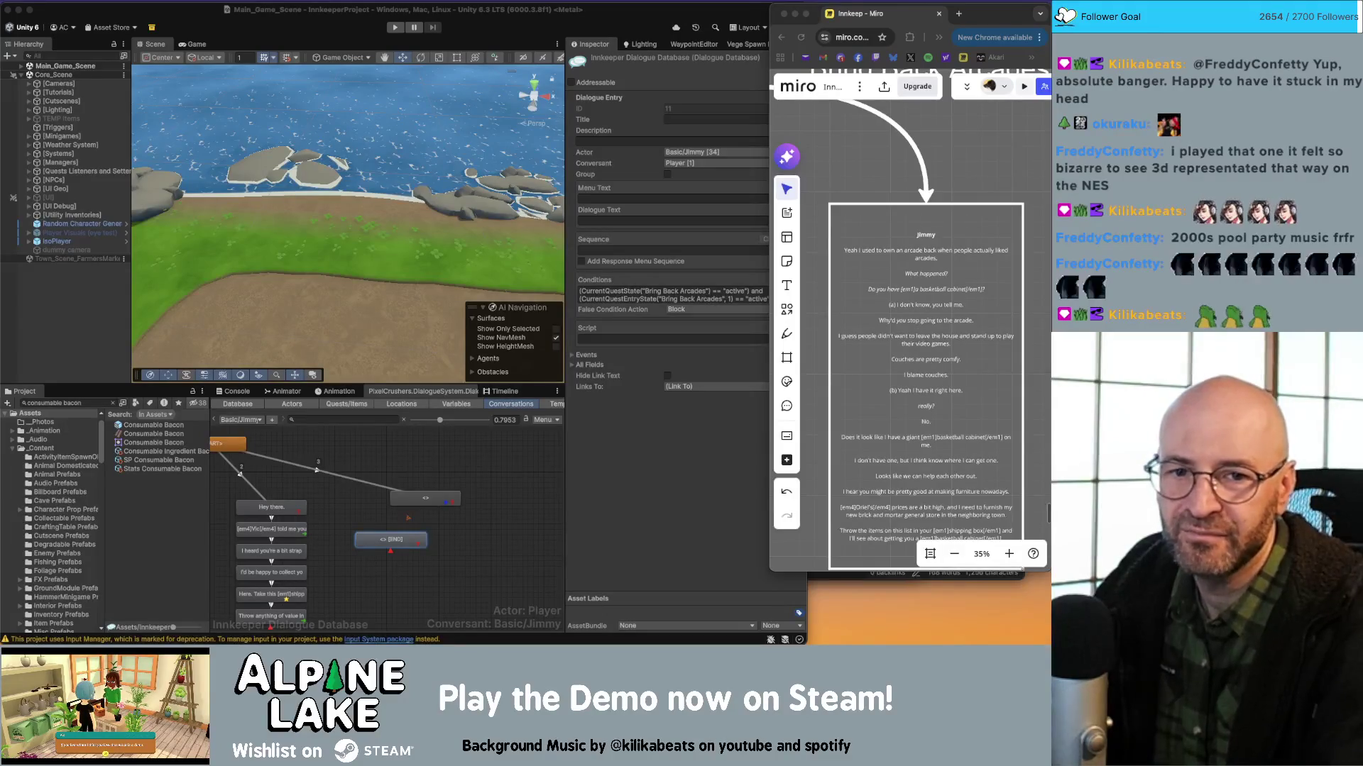
Open the 'Friday the 13th - Nes - Full Playthrough' video from the Google video results.
key("super+grave")
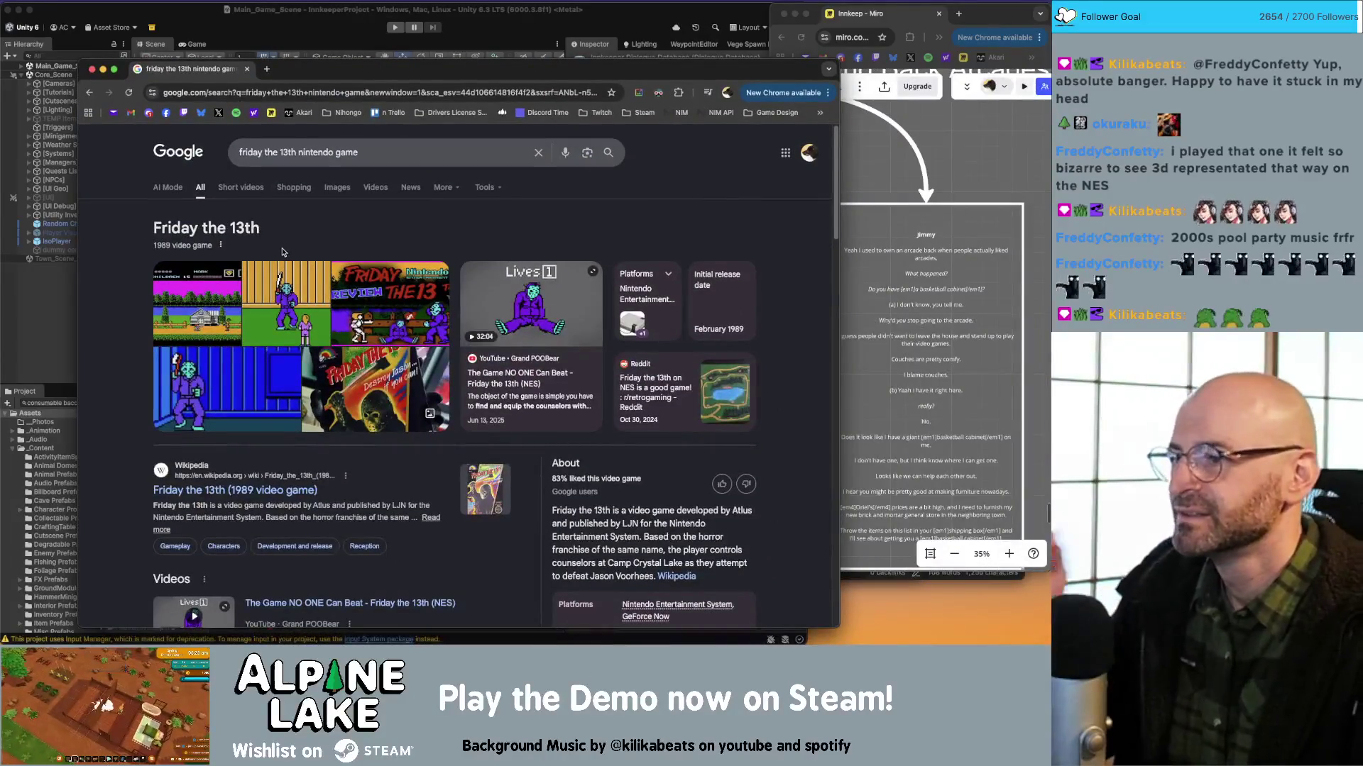
left_click(376, 187)
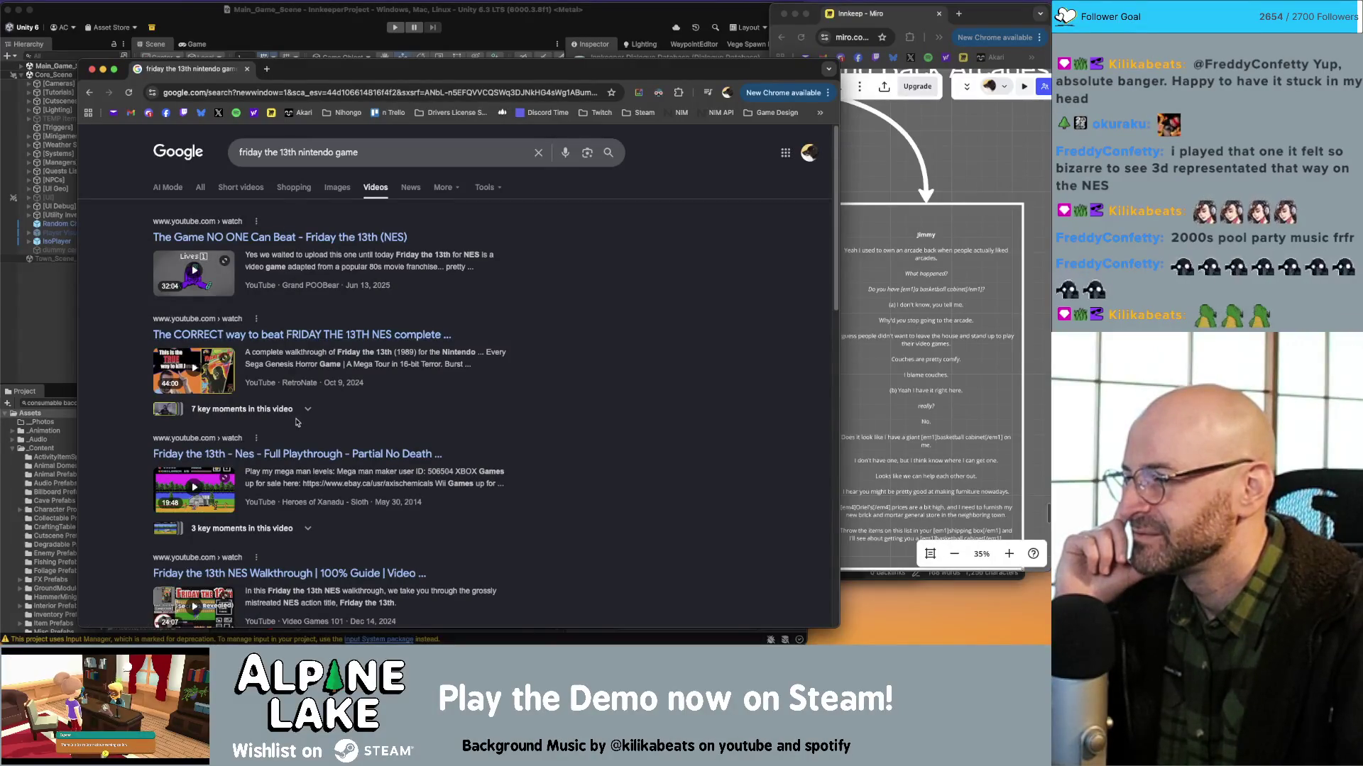
left_click(296, 455)
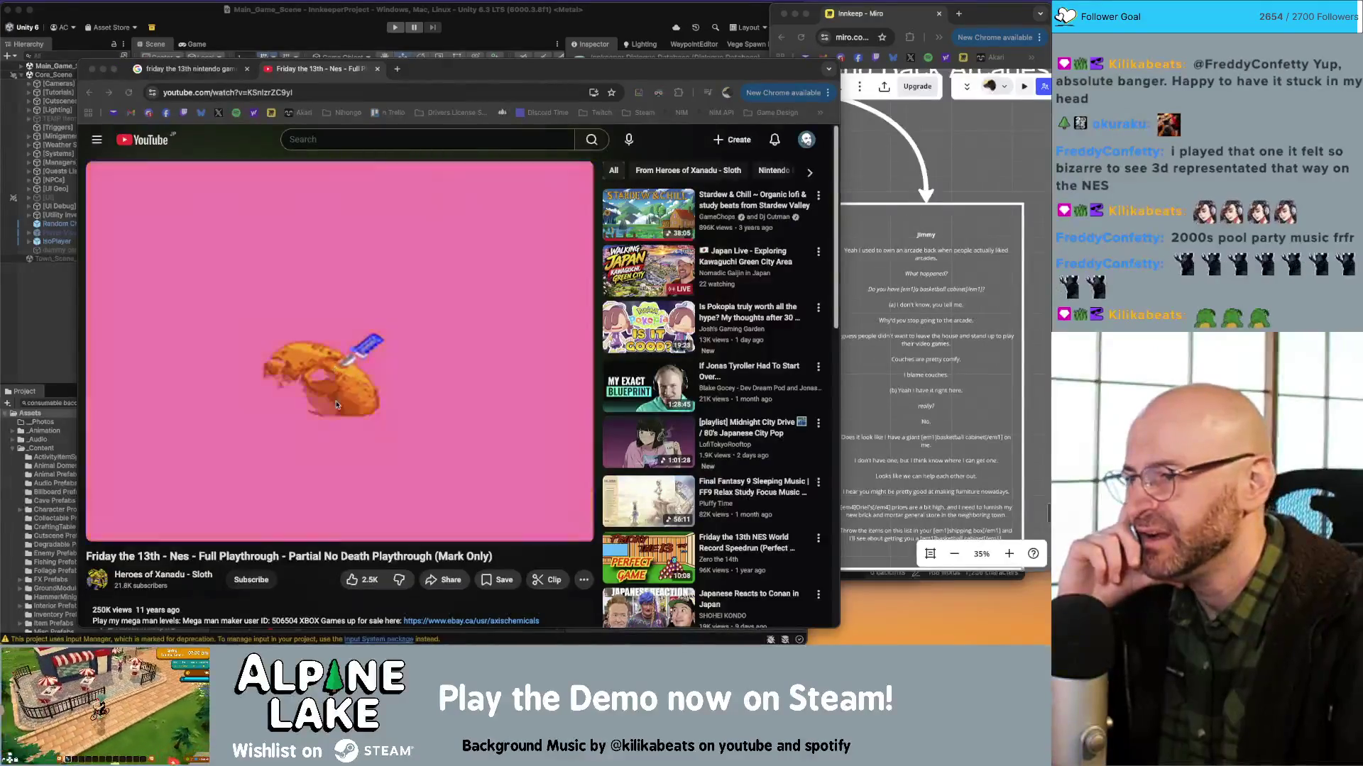
Skip the Friday the 13th playthrough ahead 10 seconds, then close the browser window.
left_click(298, 548)
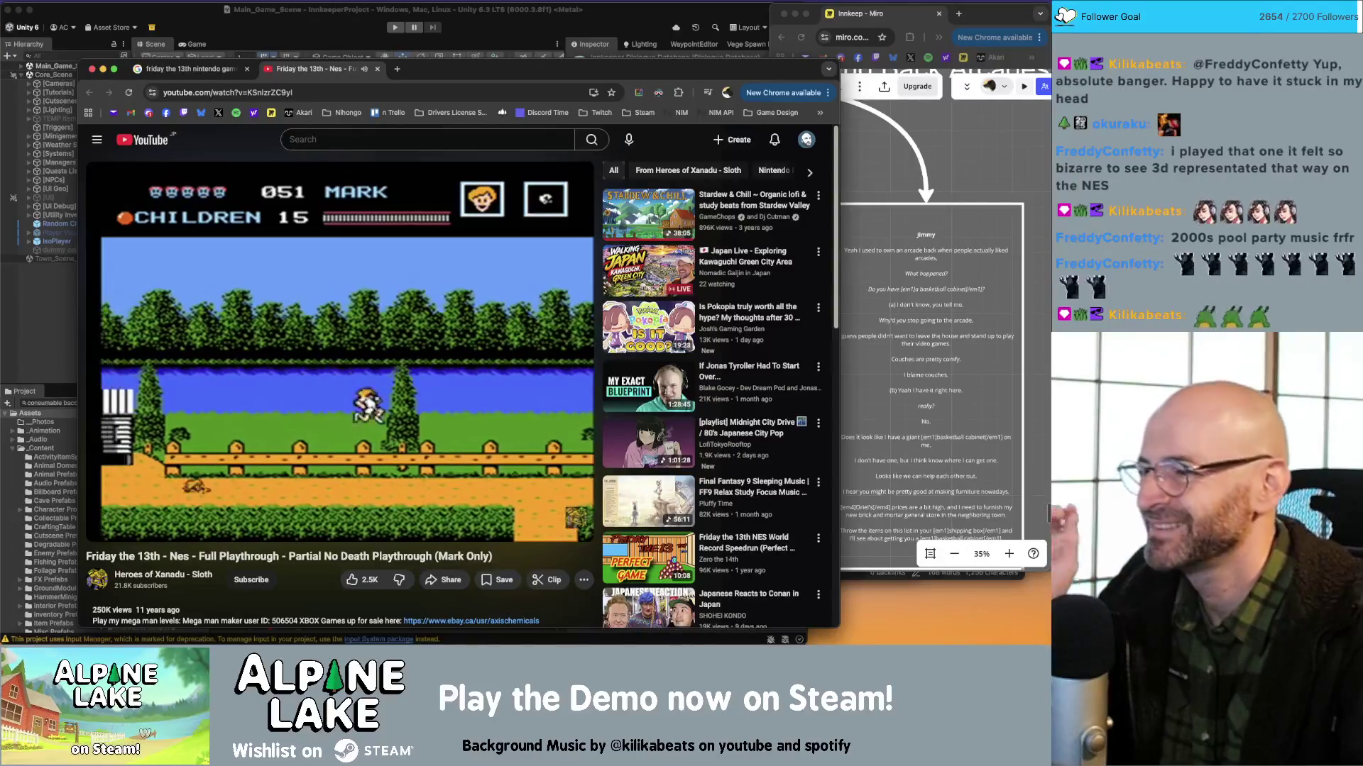
key("Right")
key("Right")
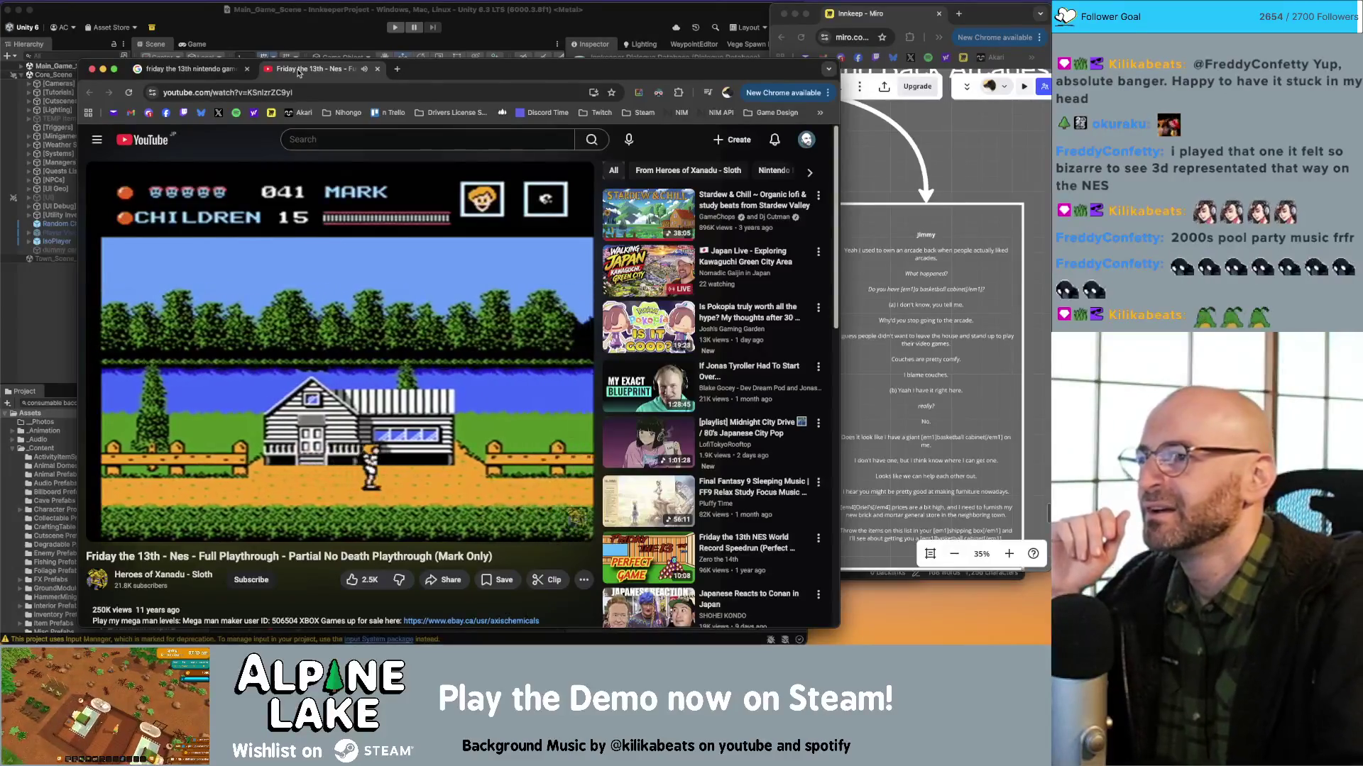
key("super+w")
key("super+w")
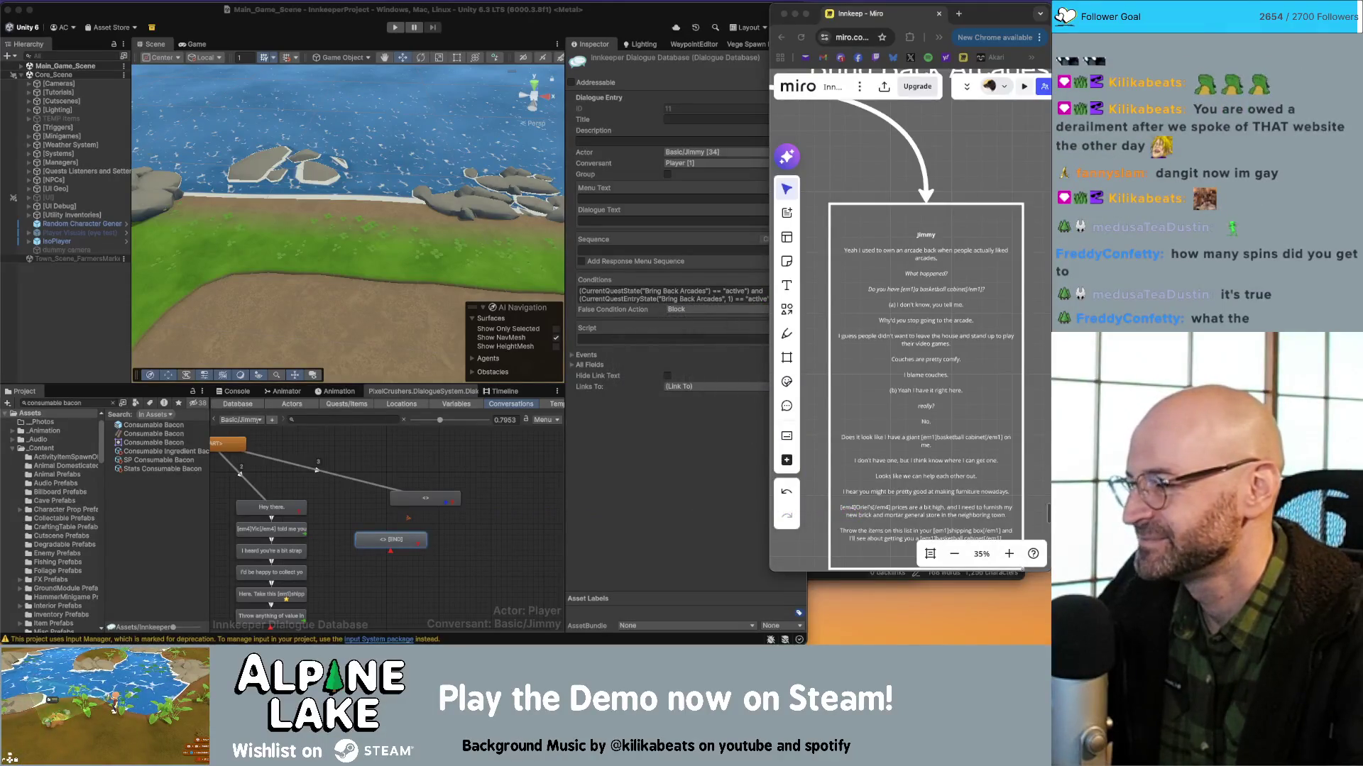
Check the Bring Back Arcades conditions on the <> and END nodes and nudge both nodes into place.
left_click(418, 466)
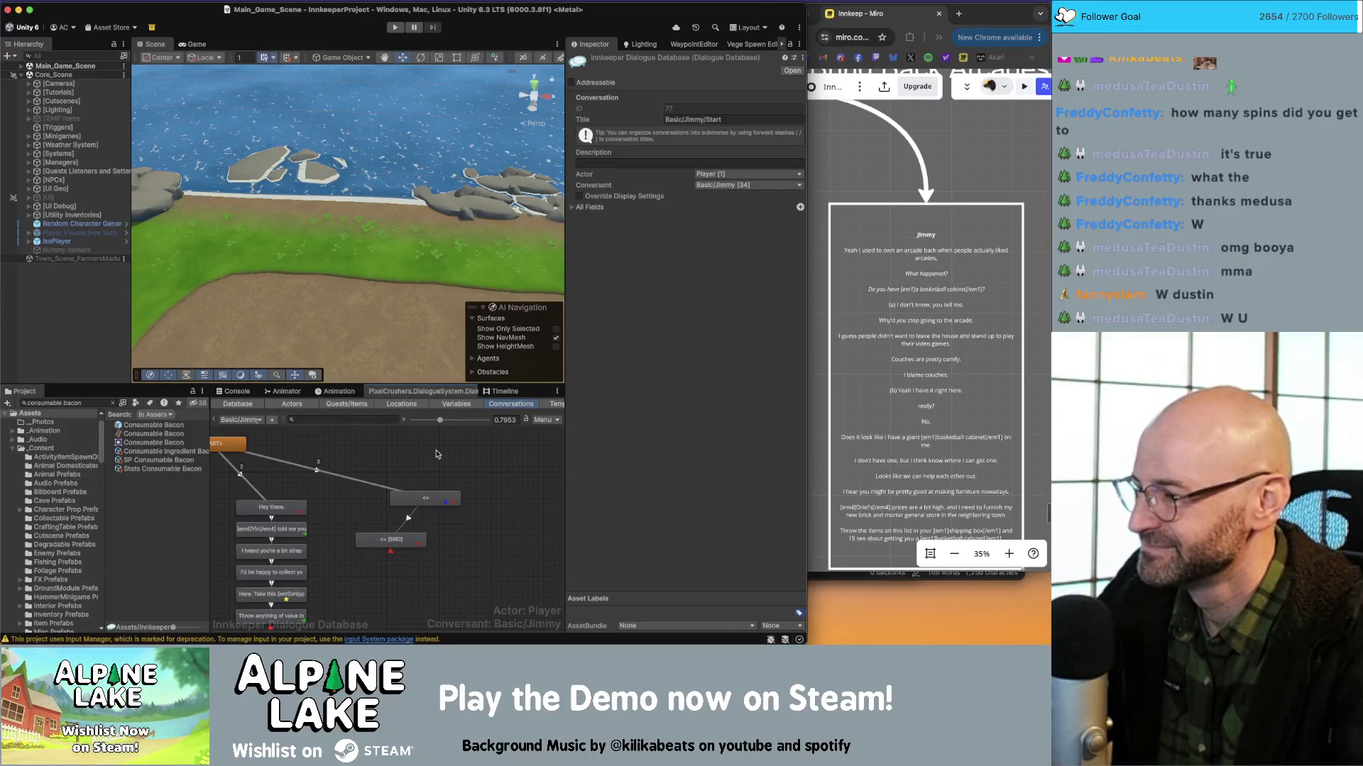
left_click(423, 496)
left_click(400, 540)
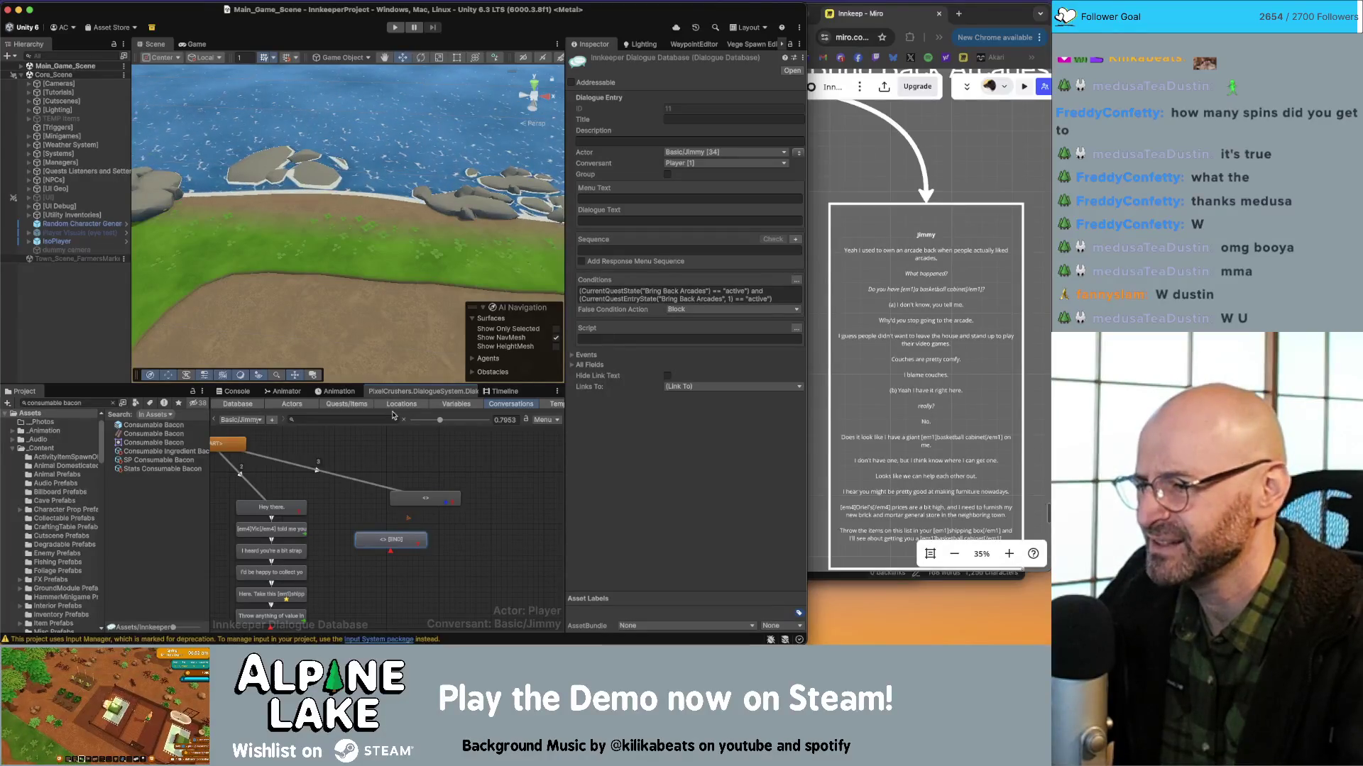
left_click_drag(440, 499, 445, 496)
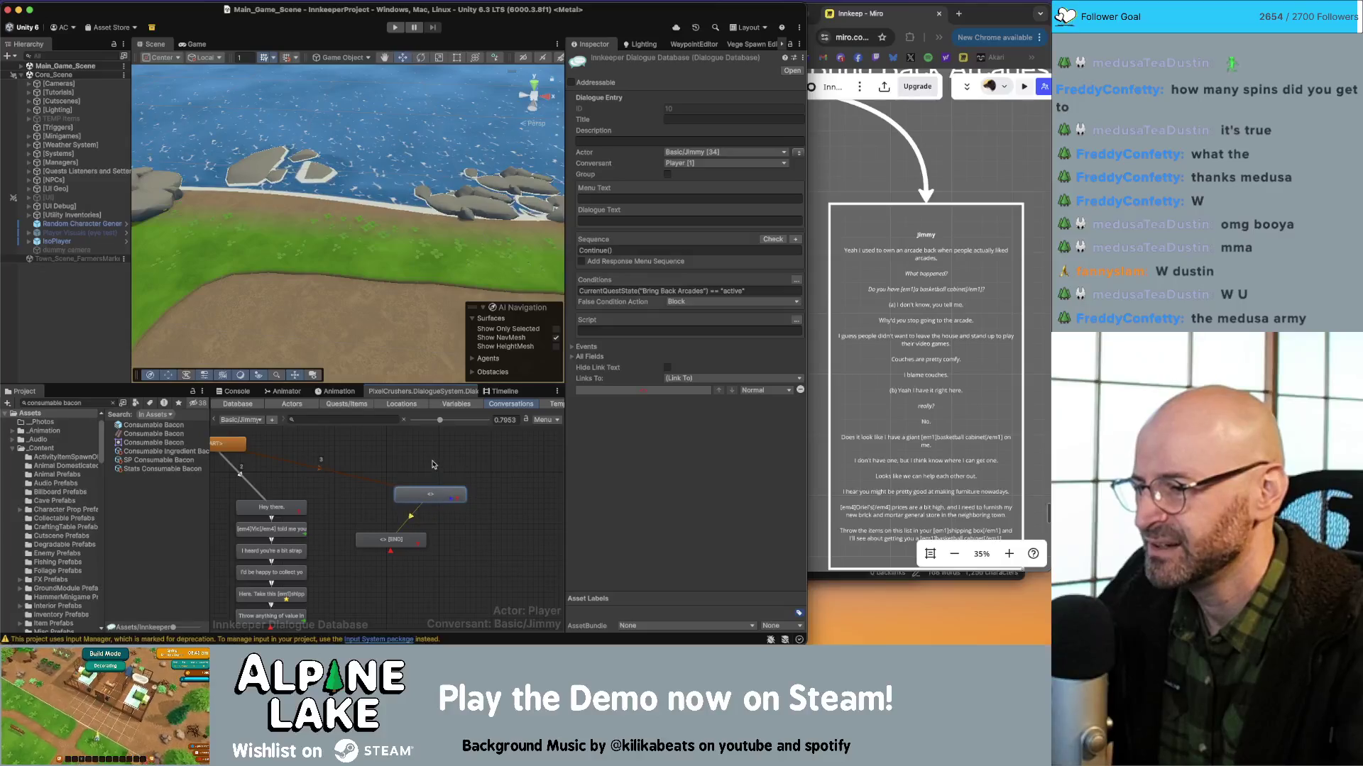
left_click(444, 523)
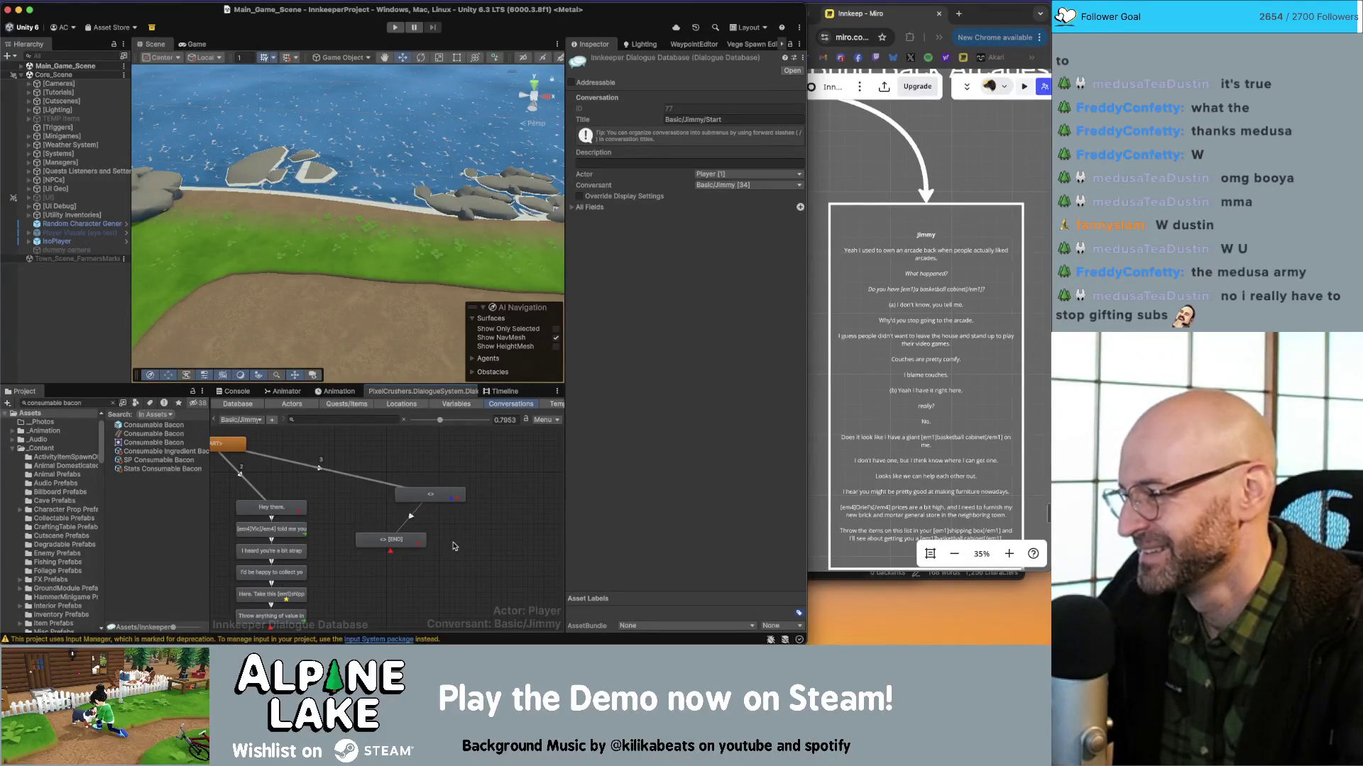
left_click_drag(407, 545, 403, 543)
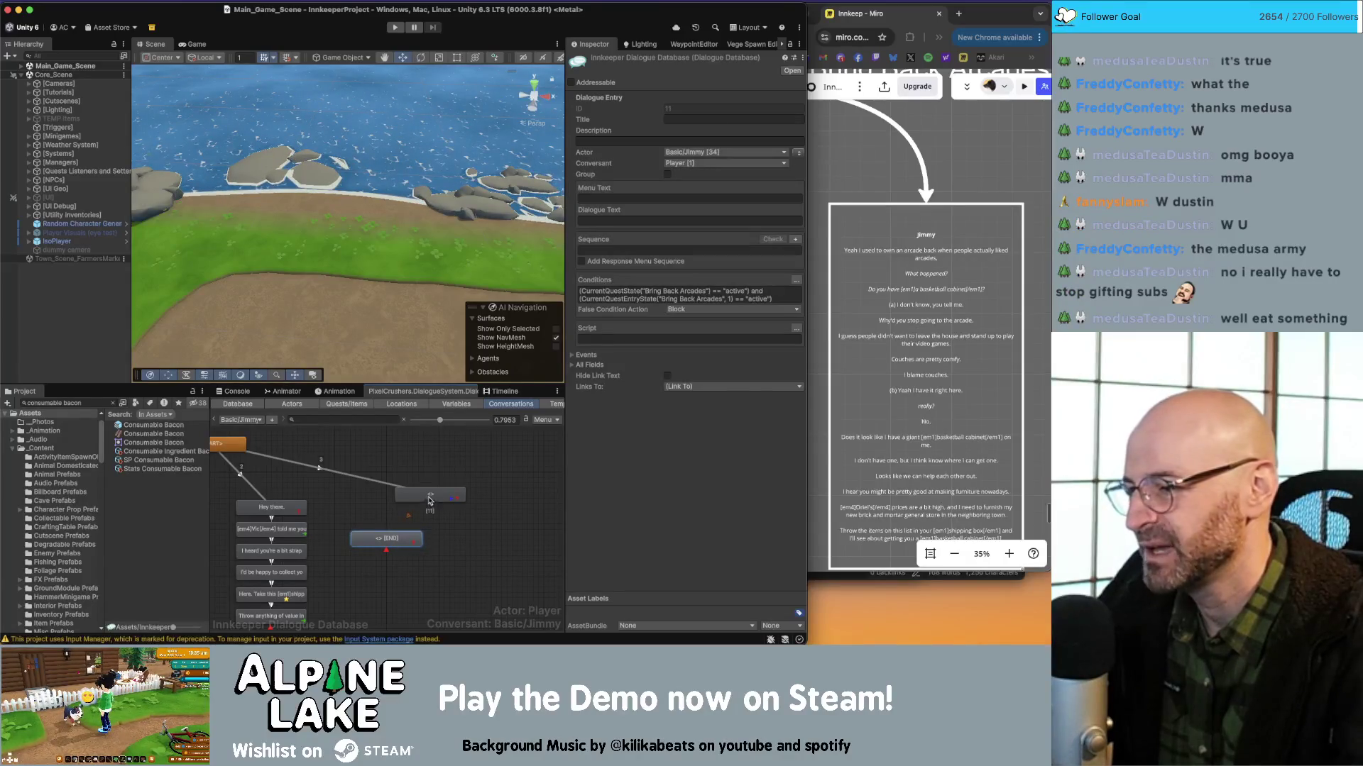
left_click(429, 499)
left_click(460, 524)
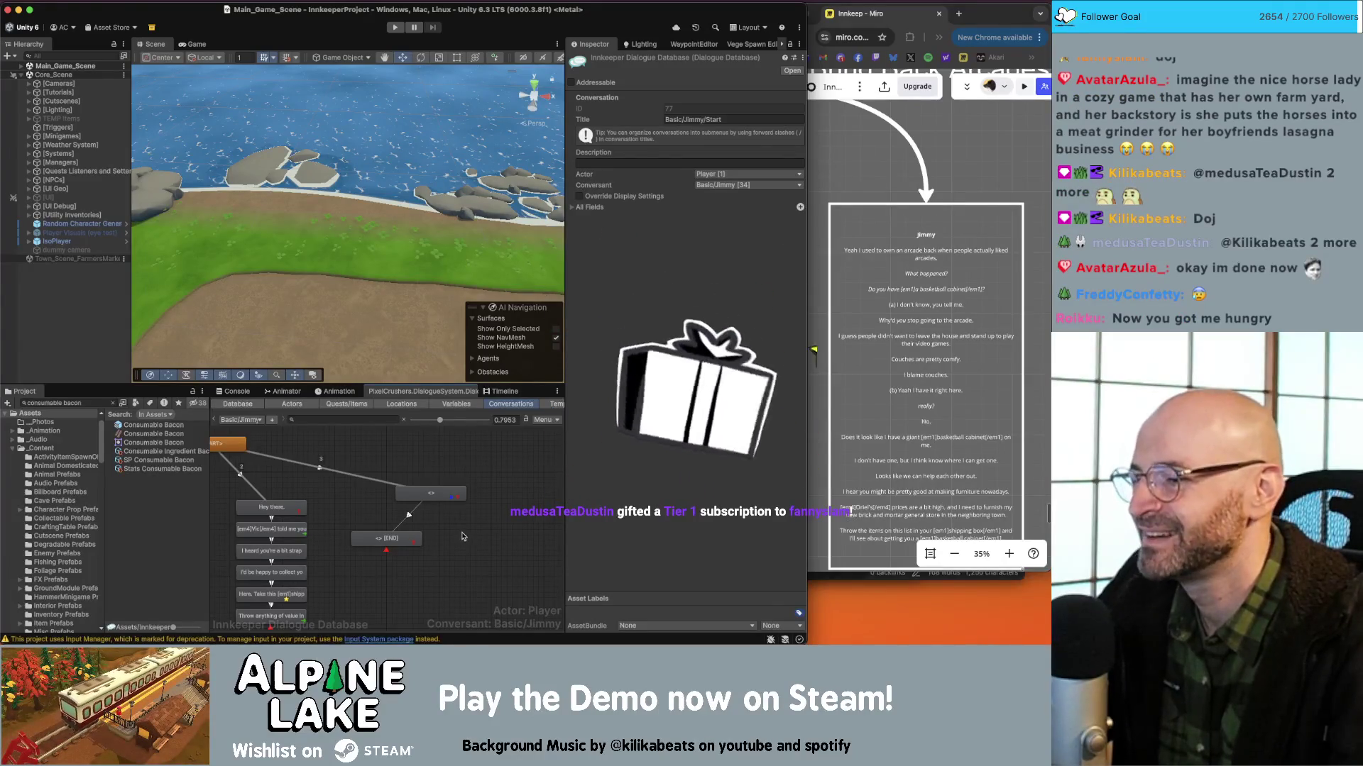
left_click(435, 497)
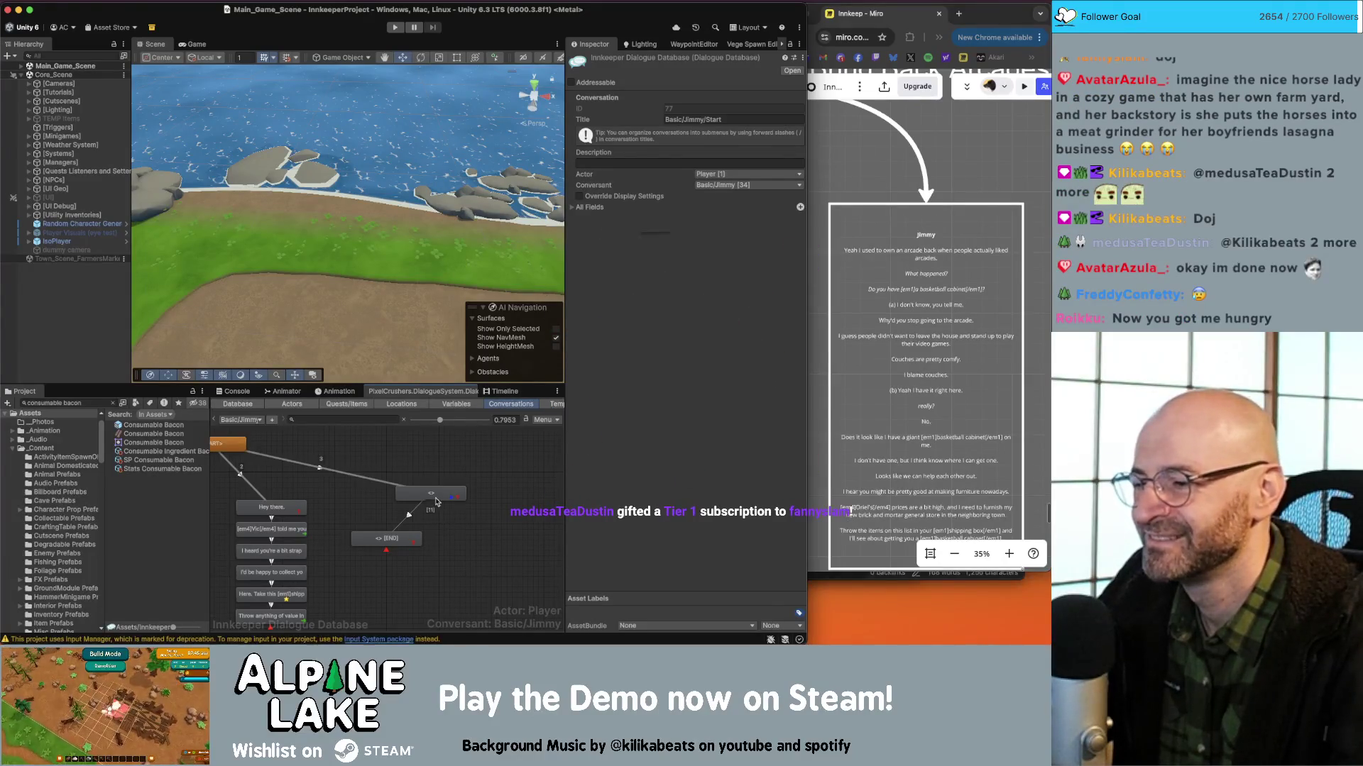
left_click(403, 538)
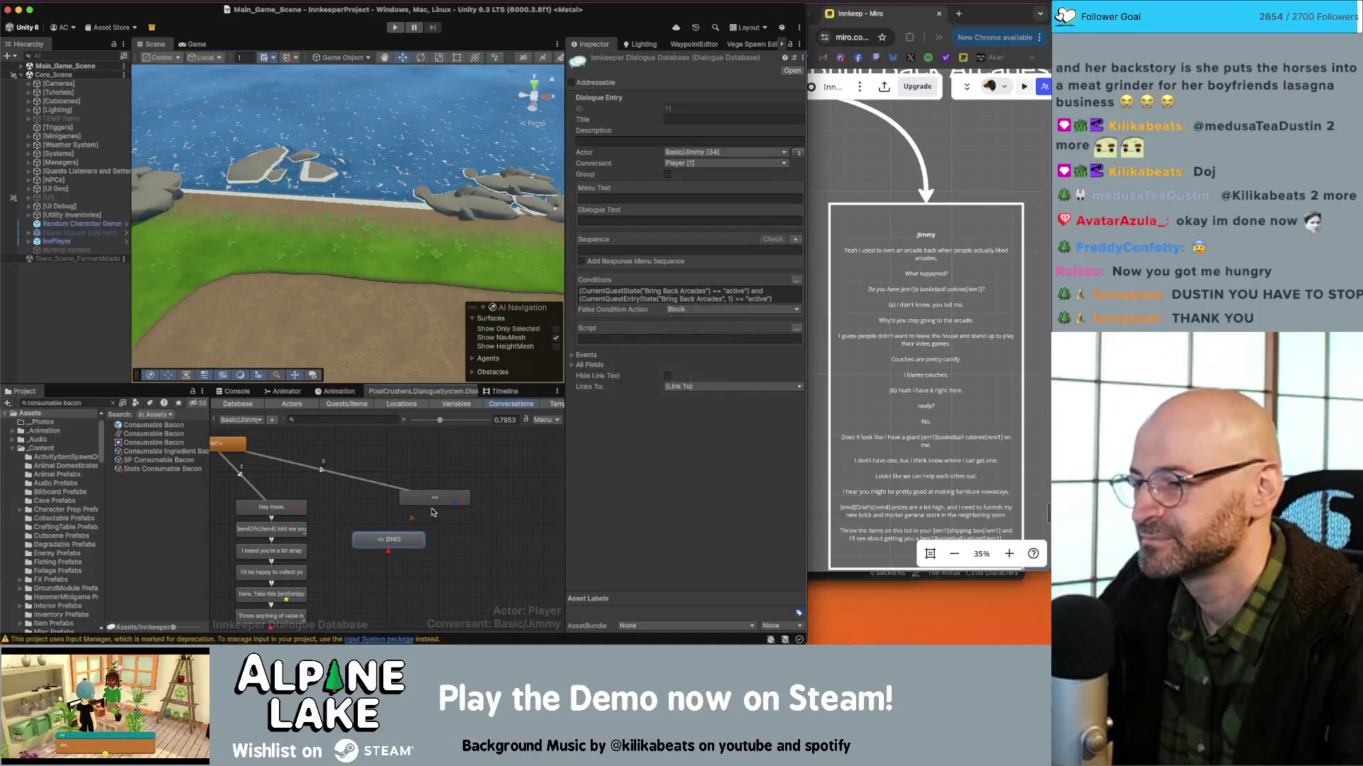
left_click(439, 497)
left_click(445, 520)
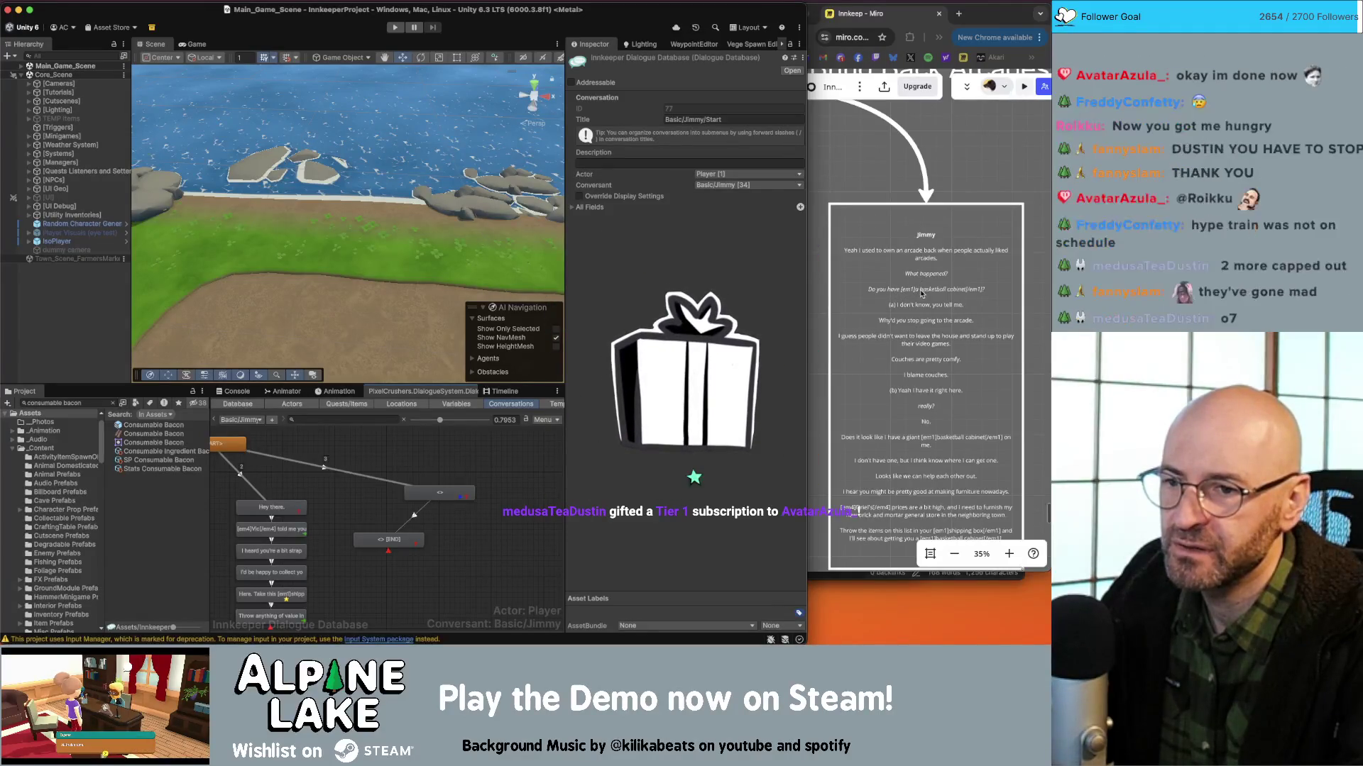
Add two child nodes under Jimmy's END node.
right_click(402, 540)
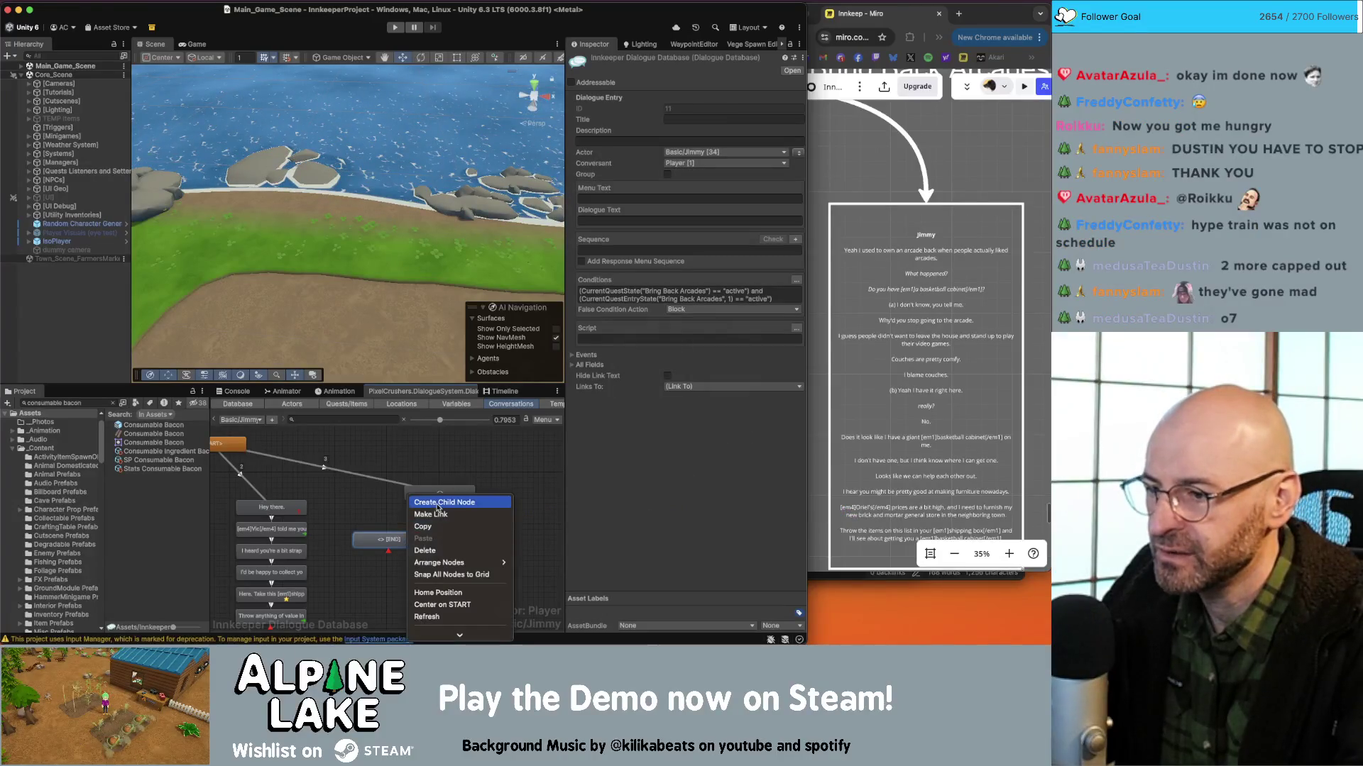
left_click(419, 563)
right_click(401, 498)
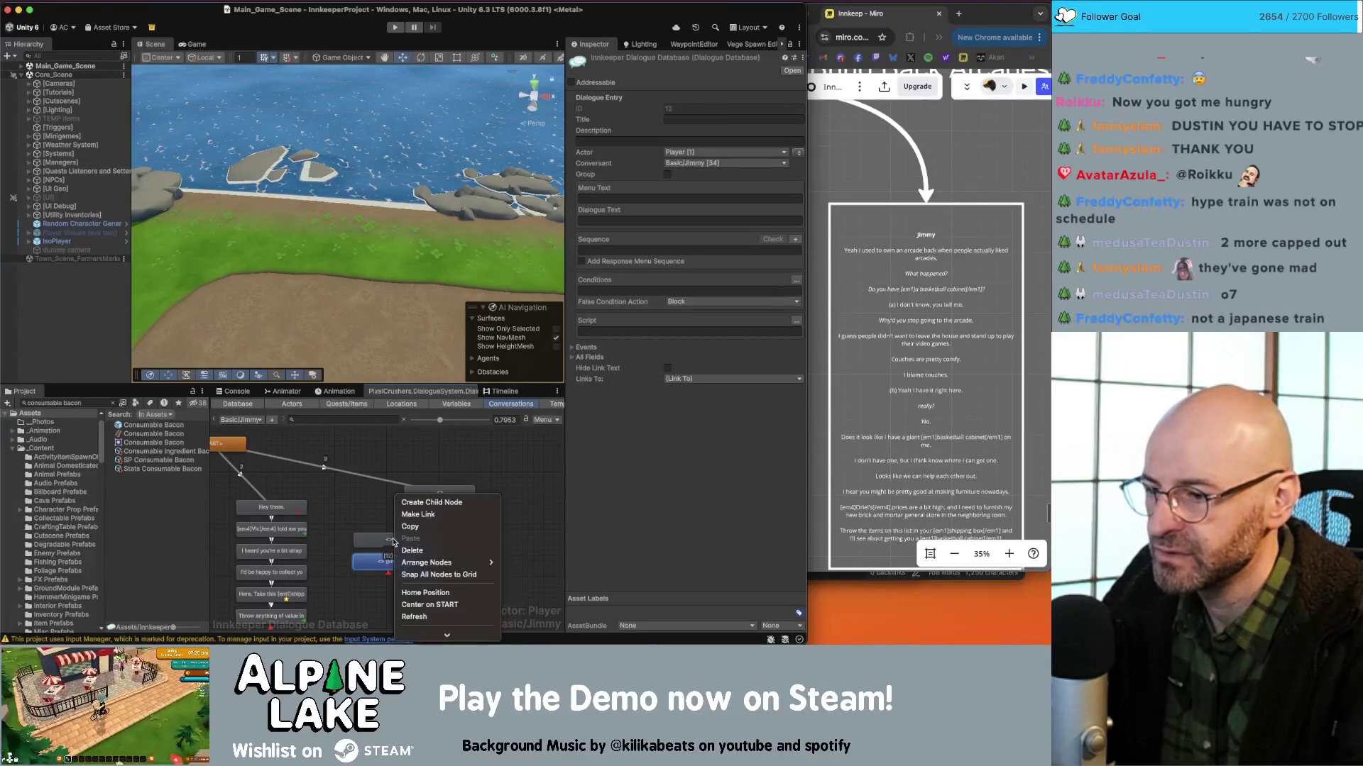
left_click(419, 503)
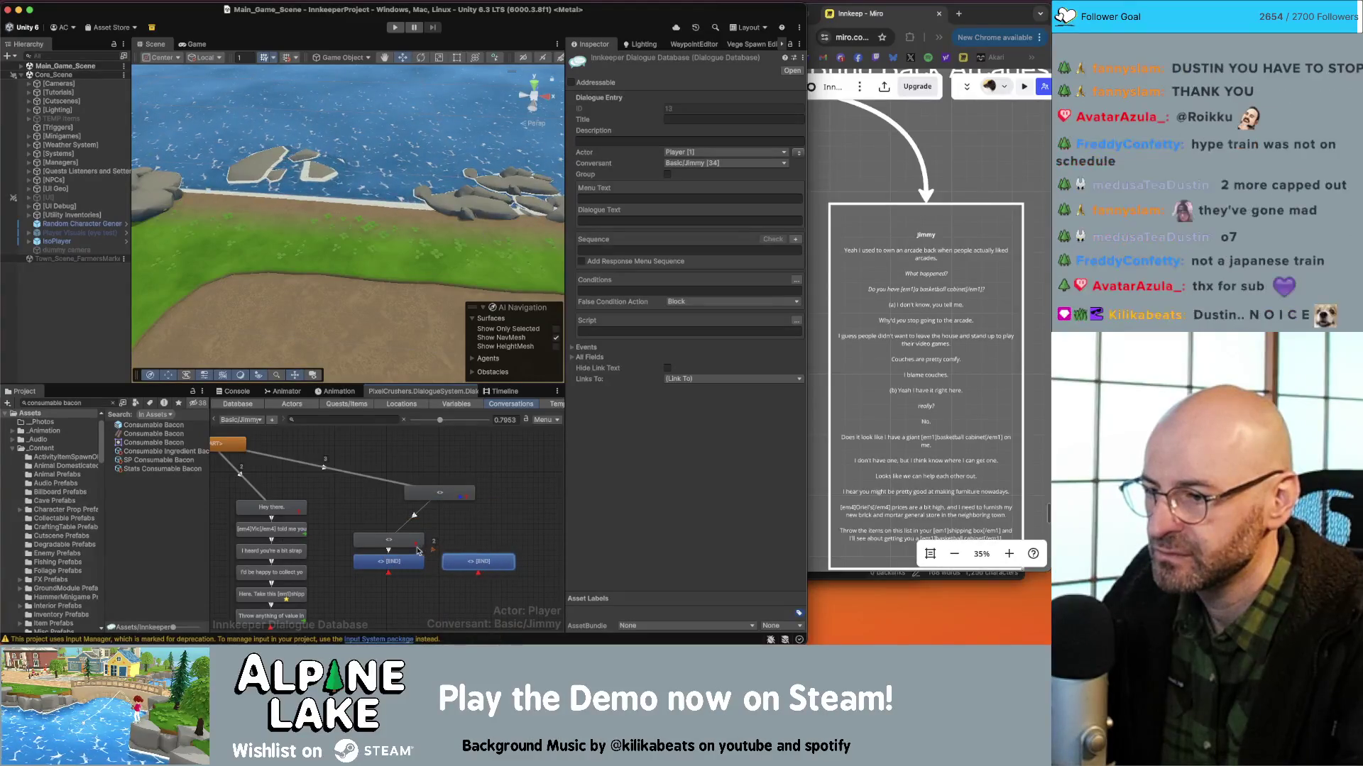
left_click(458, 542)
left_click_drag(398, 597, 495, 532)
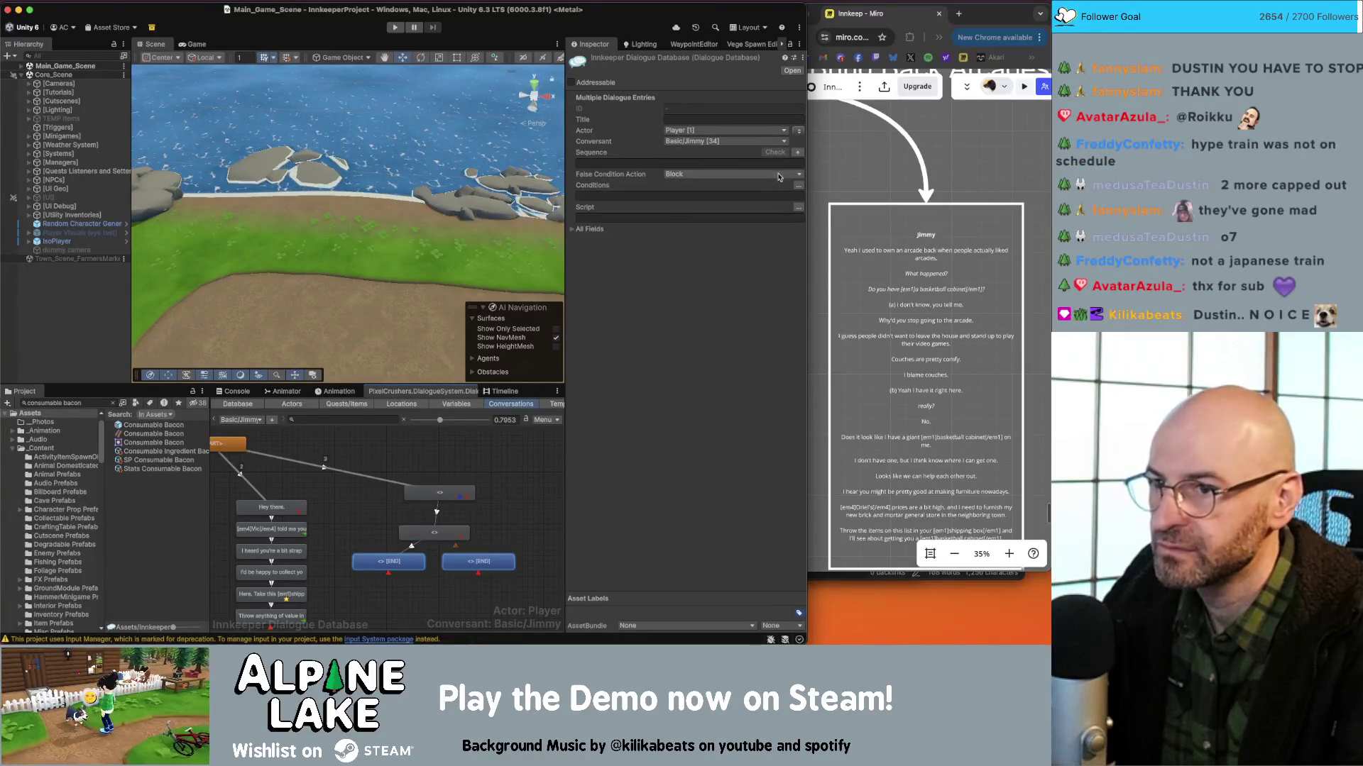
left_click(494, 532)
scroll(494, 532, "down", 3)
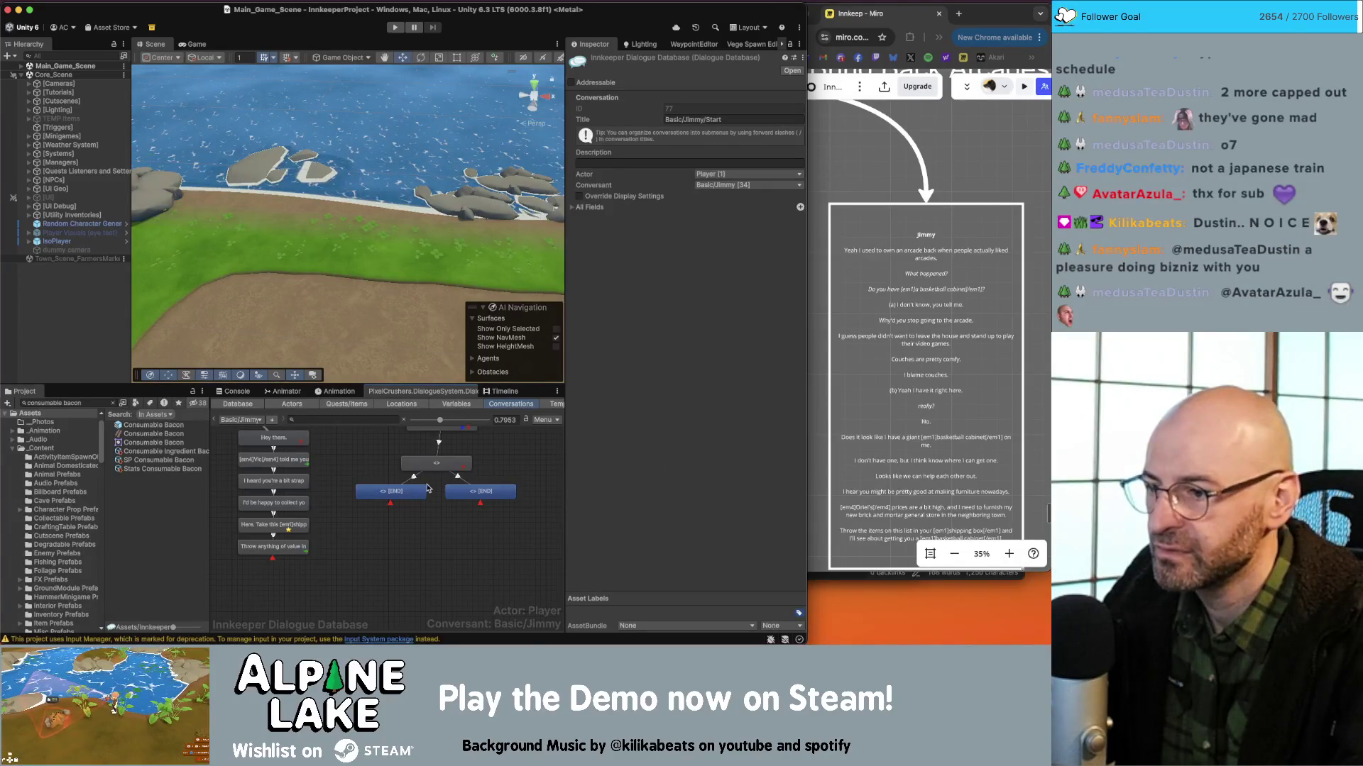
Build a vertical chain of four more child nodes beneath the left new node.
right_click(405, 493)
left_click(434, 502)
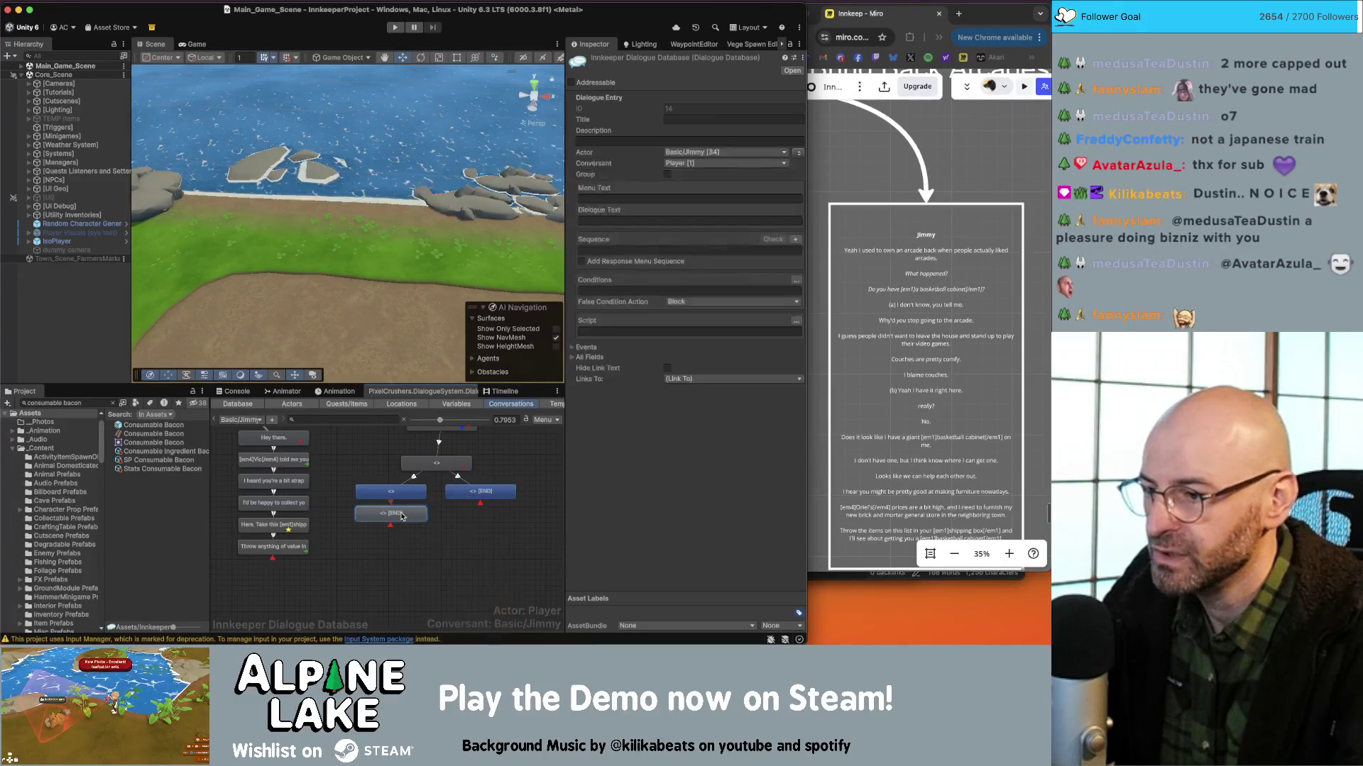
right_click(403, 536)
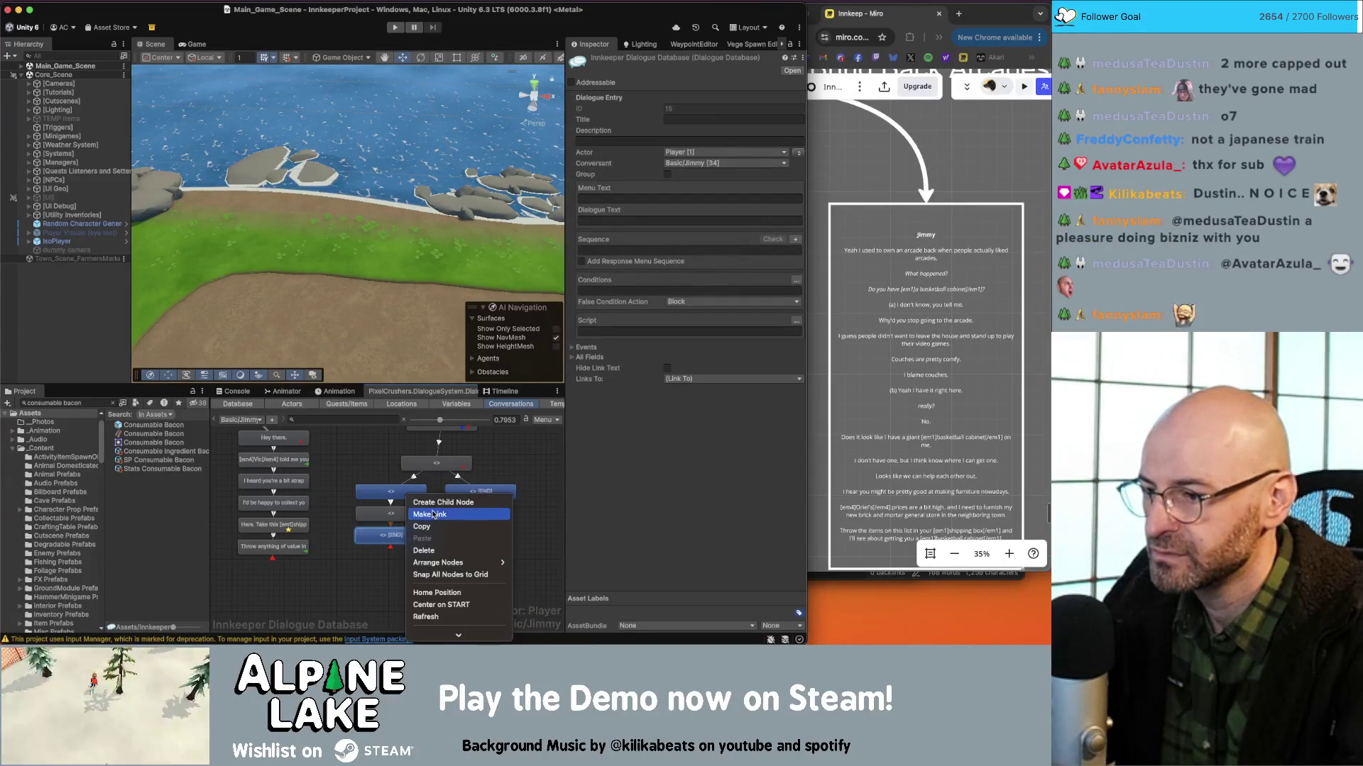
left_click(419, 500)
right_click(411, 555)
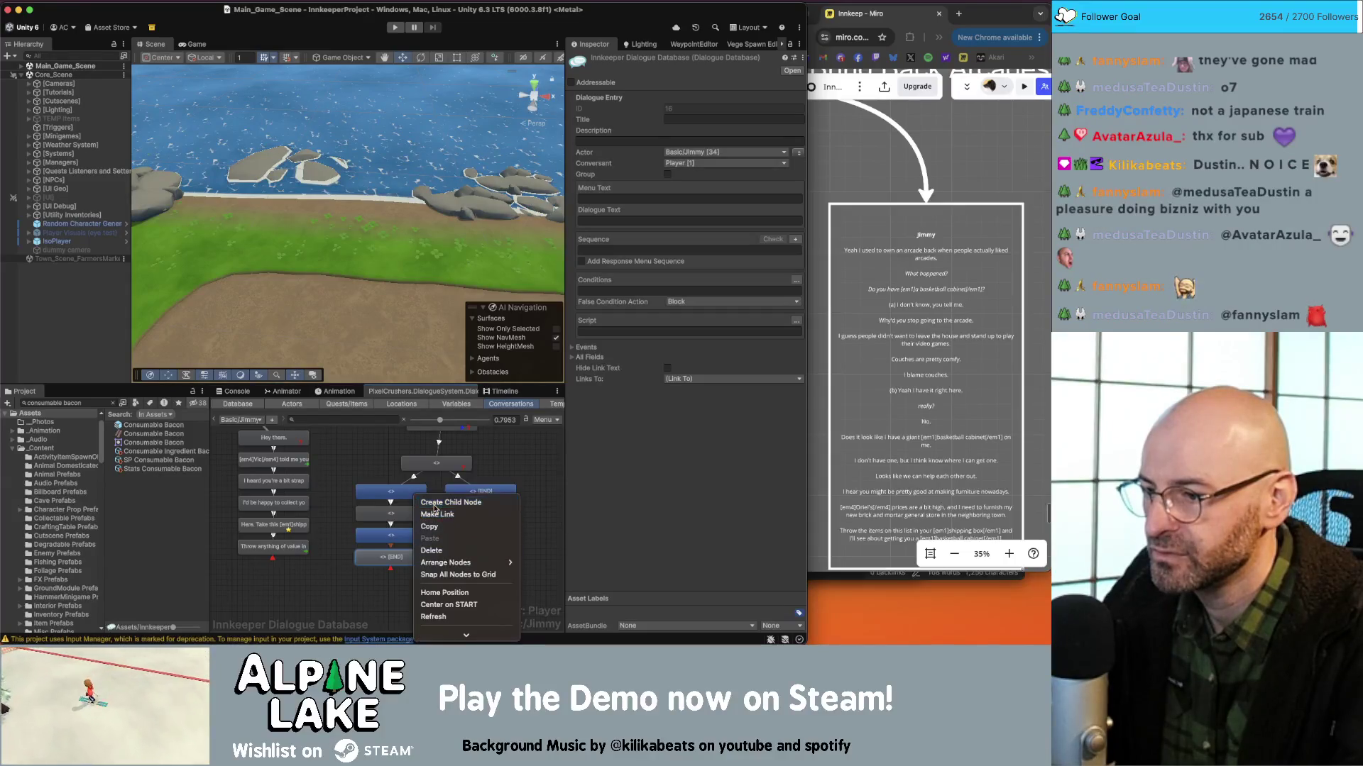
left_click(433, 502)
right_click(404, 581)
left_click(435, 502)
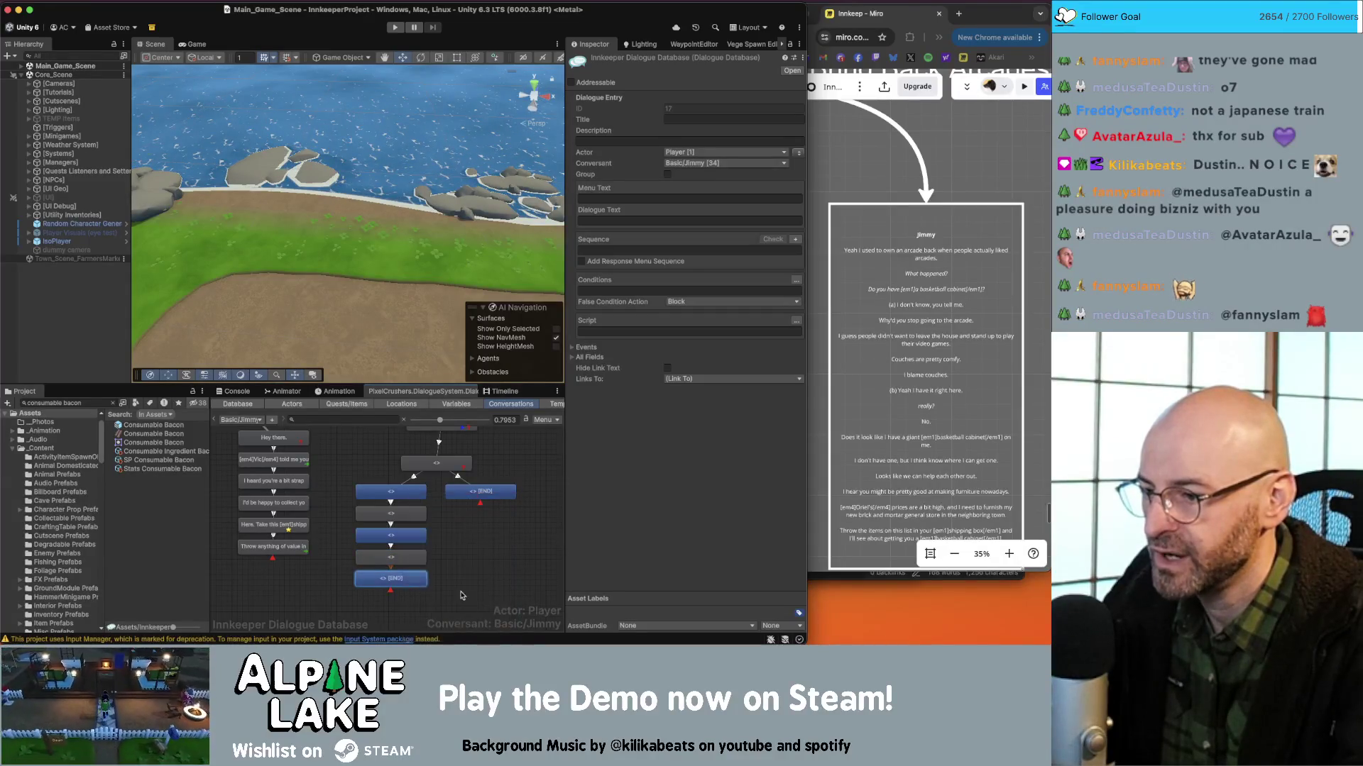
left_click(471, 517)
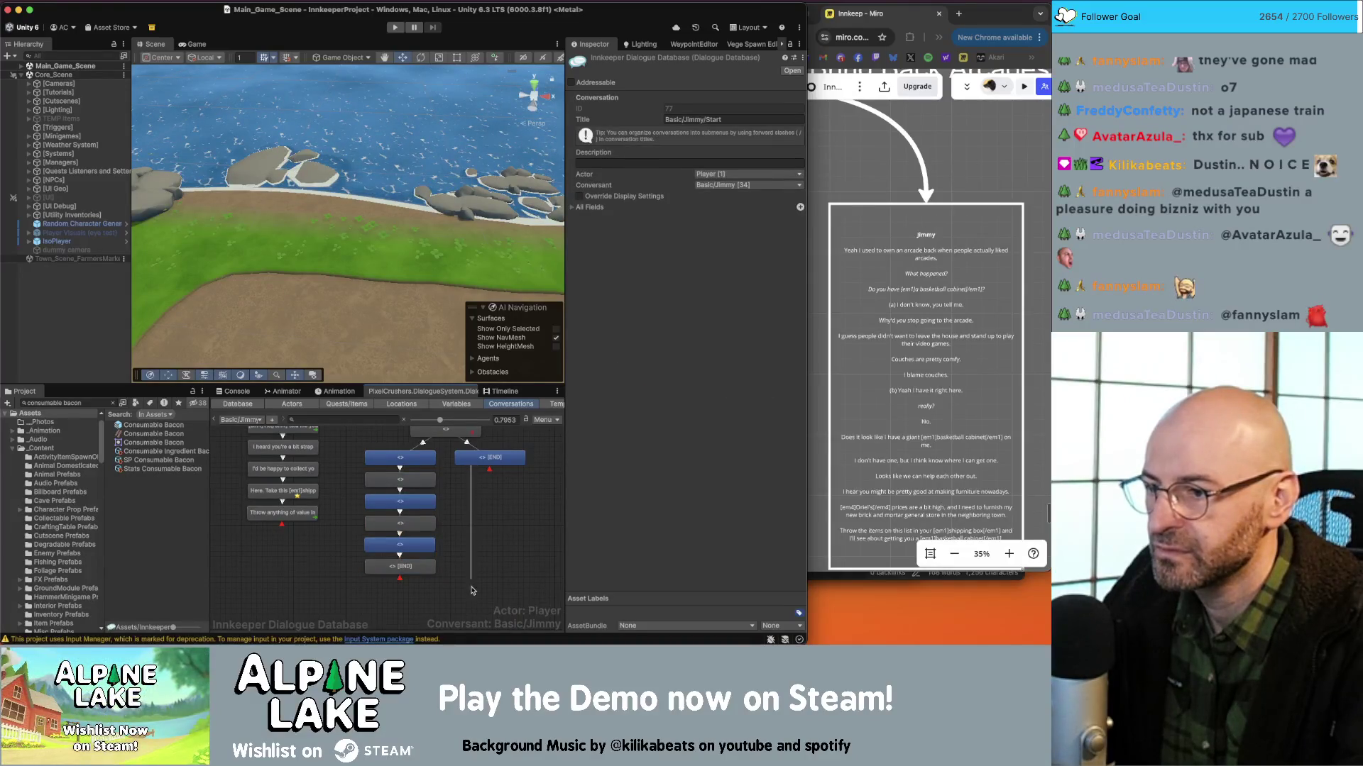
Move the END node lower, link the grey node to it, and delete the stray link.
left_click_drag(471, 460, 463, 602)
right_click(415, 575)
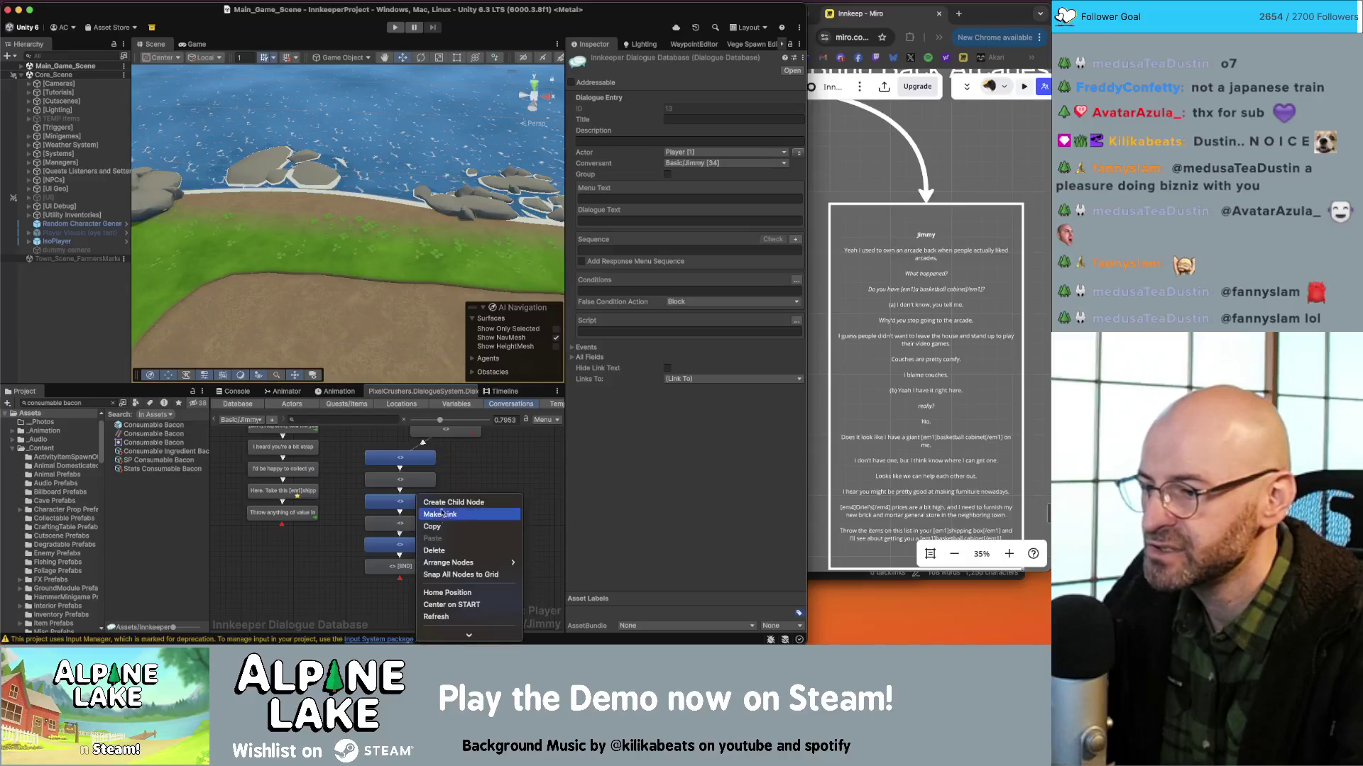
left_click(454, 516)
left_click(469, 568)
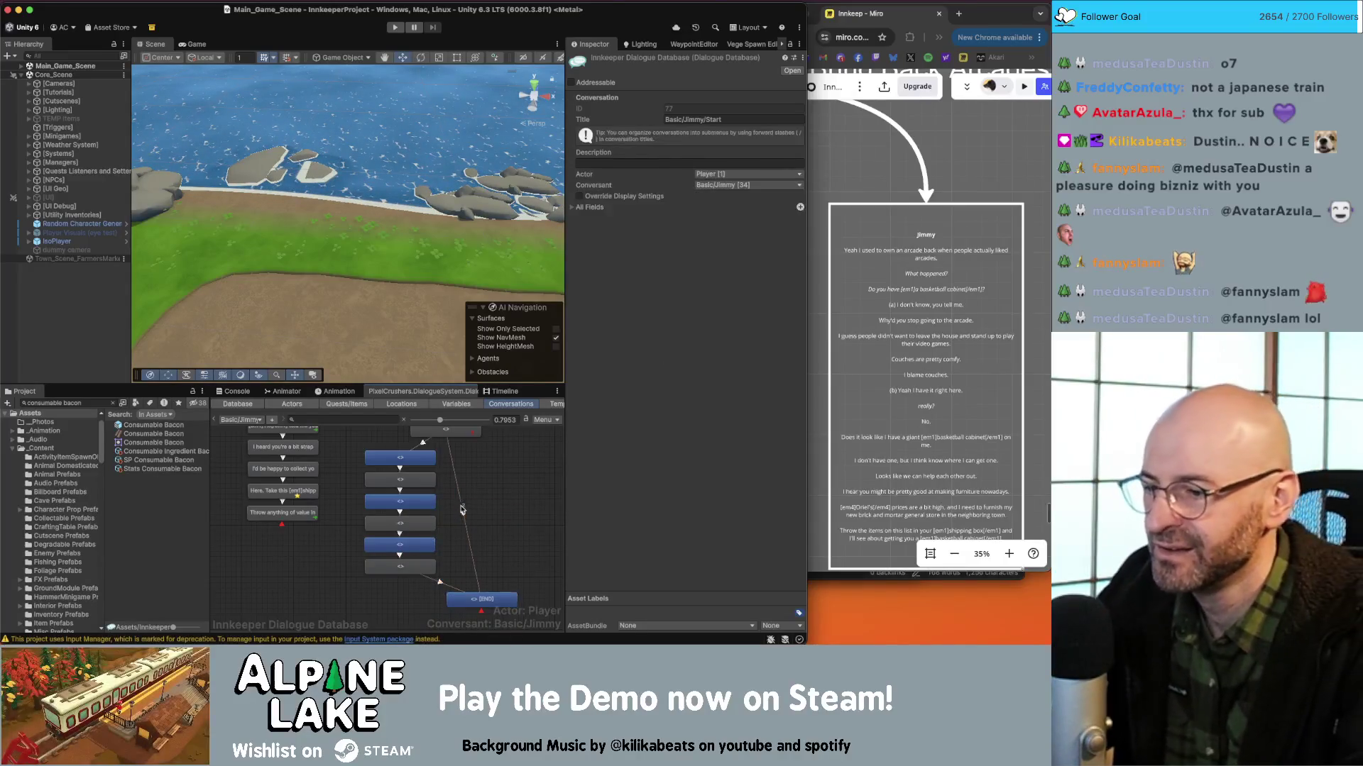
left_click(460, 506)
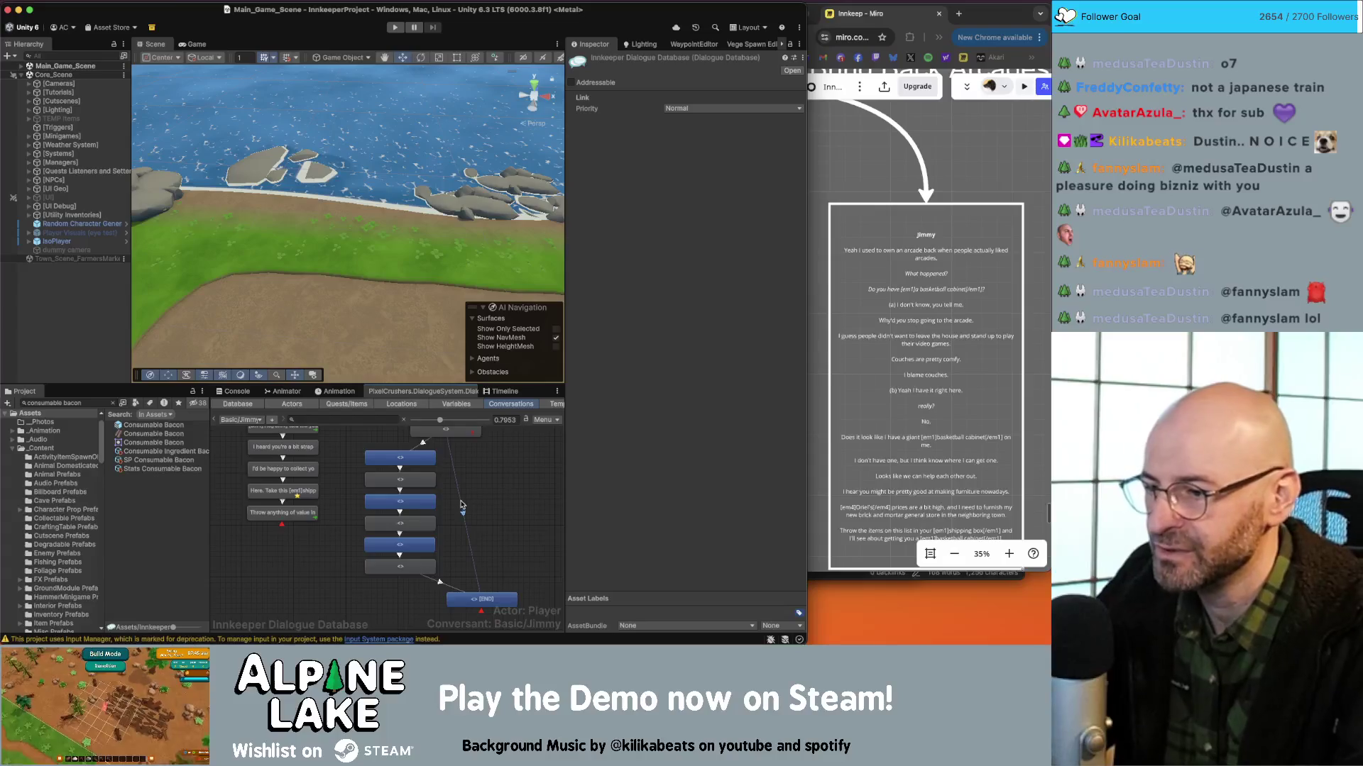
key("Delete")
key("Return")
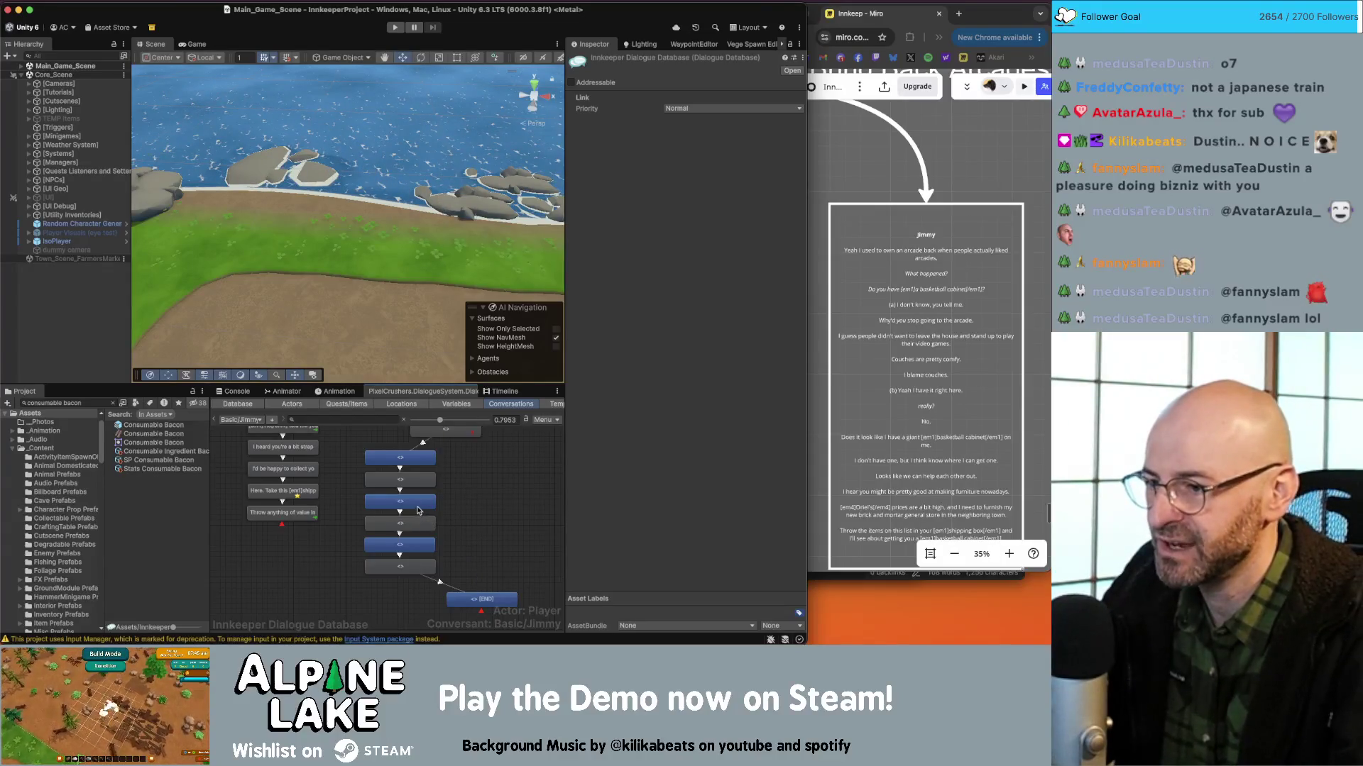
Select the chain nodes and shift them right as a group.
left_click(426, 543)
left_click(429, 500, "shift")
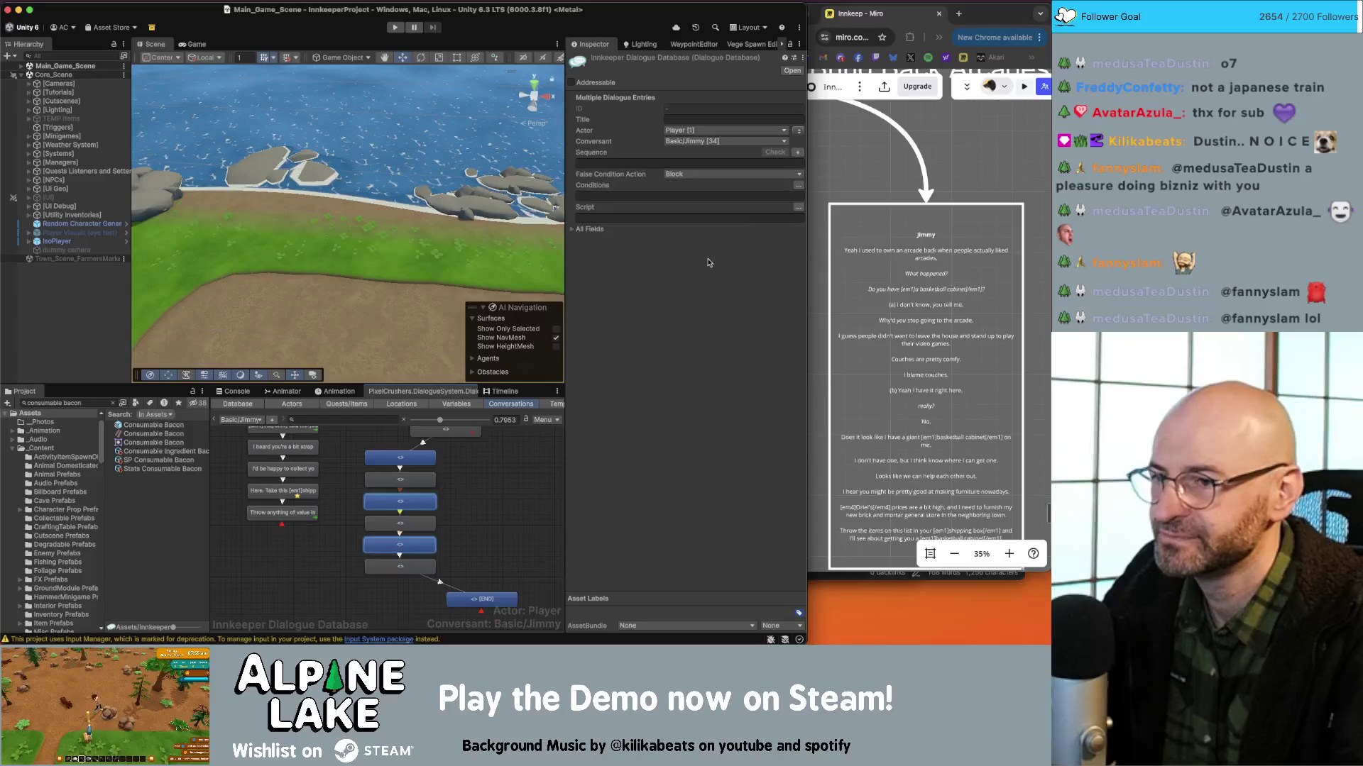
mouse_move(472, 446)
left_mouse_down()
mouse_move(426, 561)
mouse_move(389, 578)
mouse_move(443, 567)
left_mouse_up()
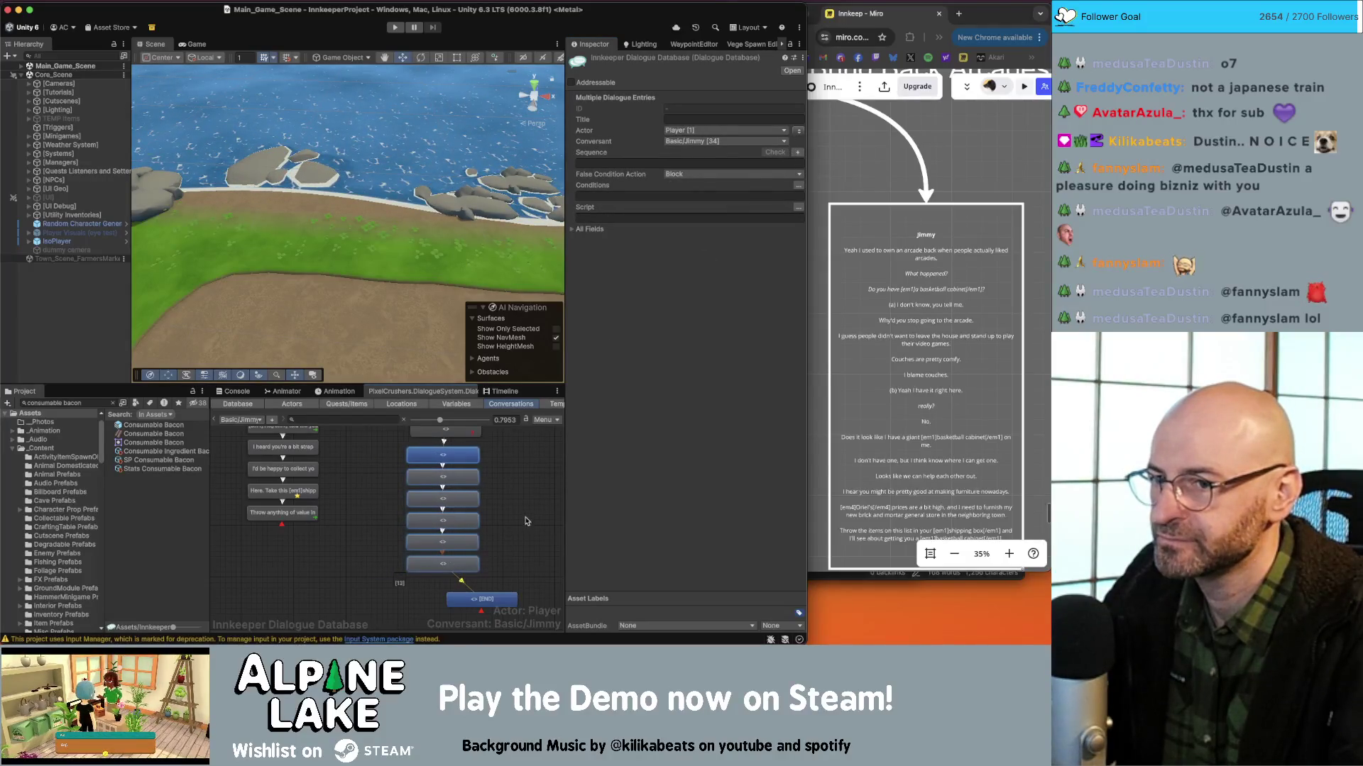
scroll(525, 522, "down", 3)
left_click(467, 524)
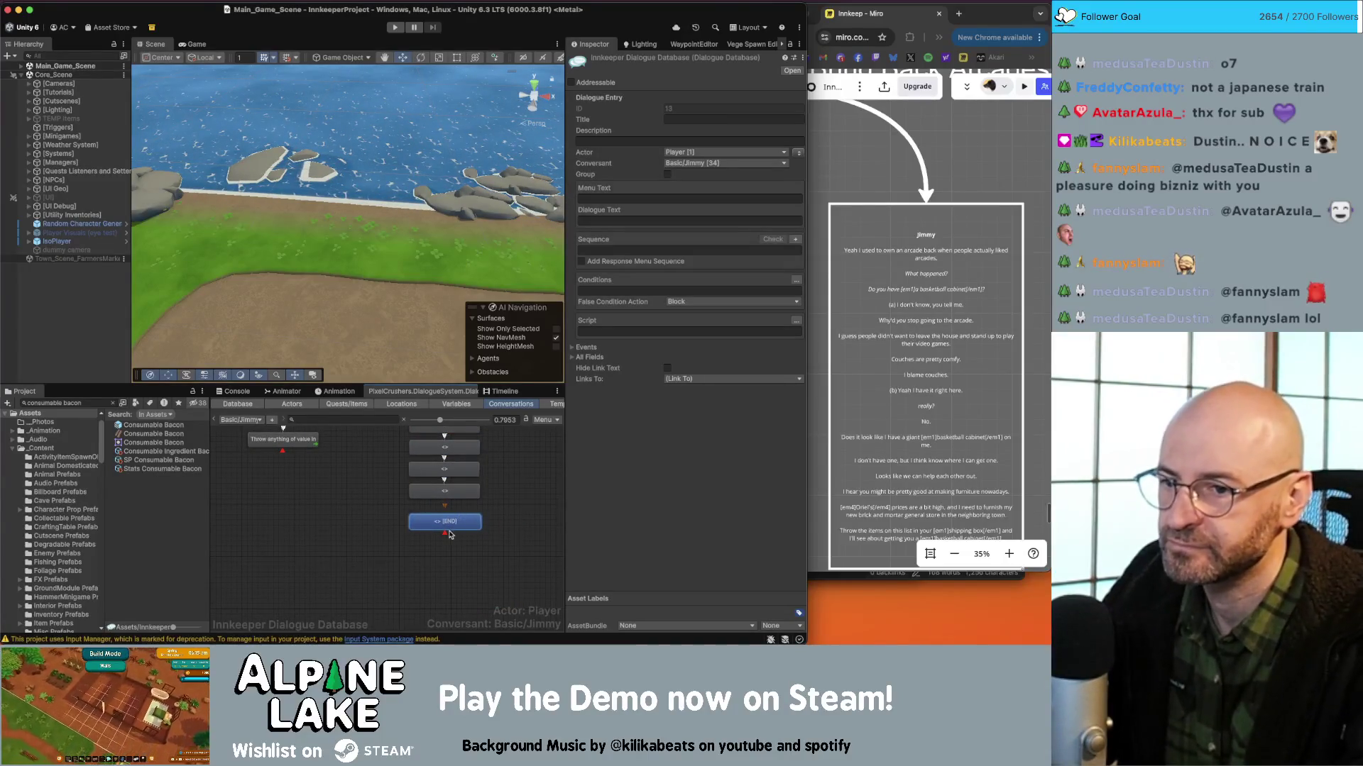
scroll(426, 584, "up", 3)
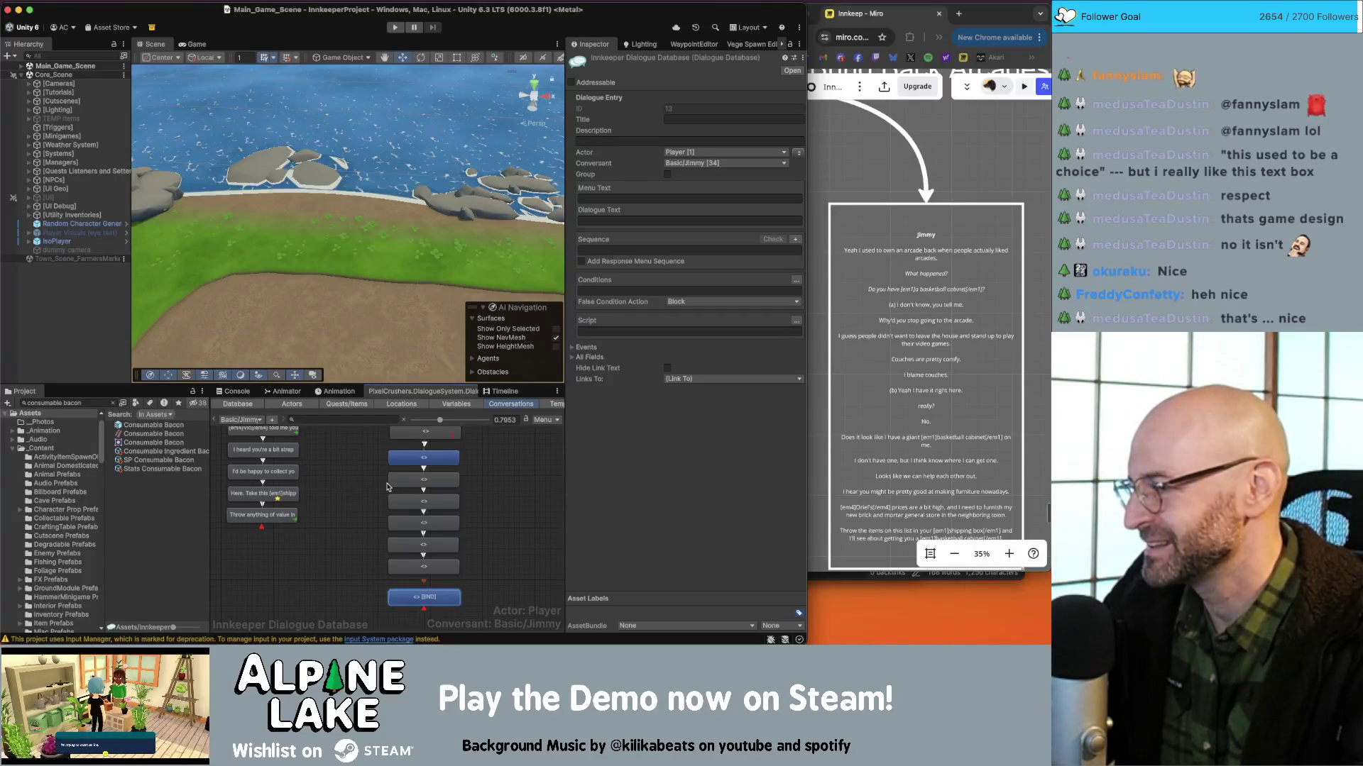
left_click_drag(486, 496, 479, 541)
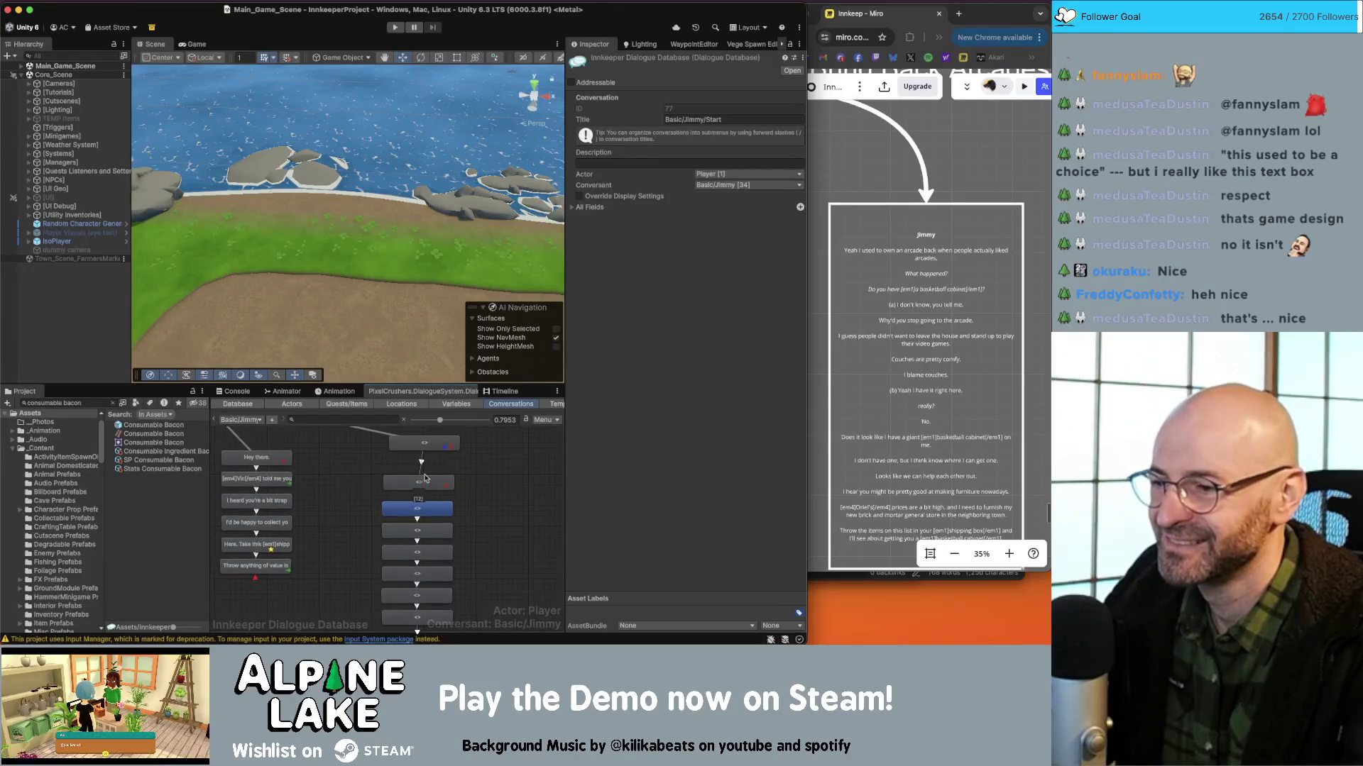
left_click_drag(430, 449, 427, 454)
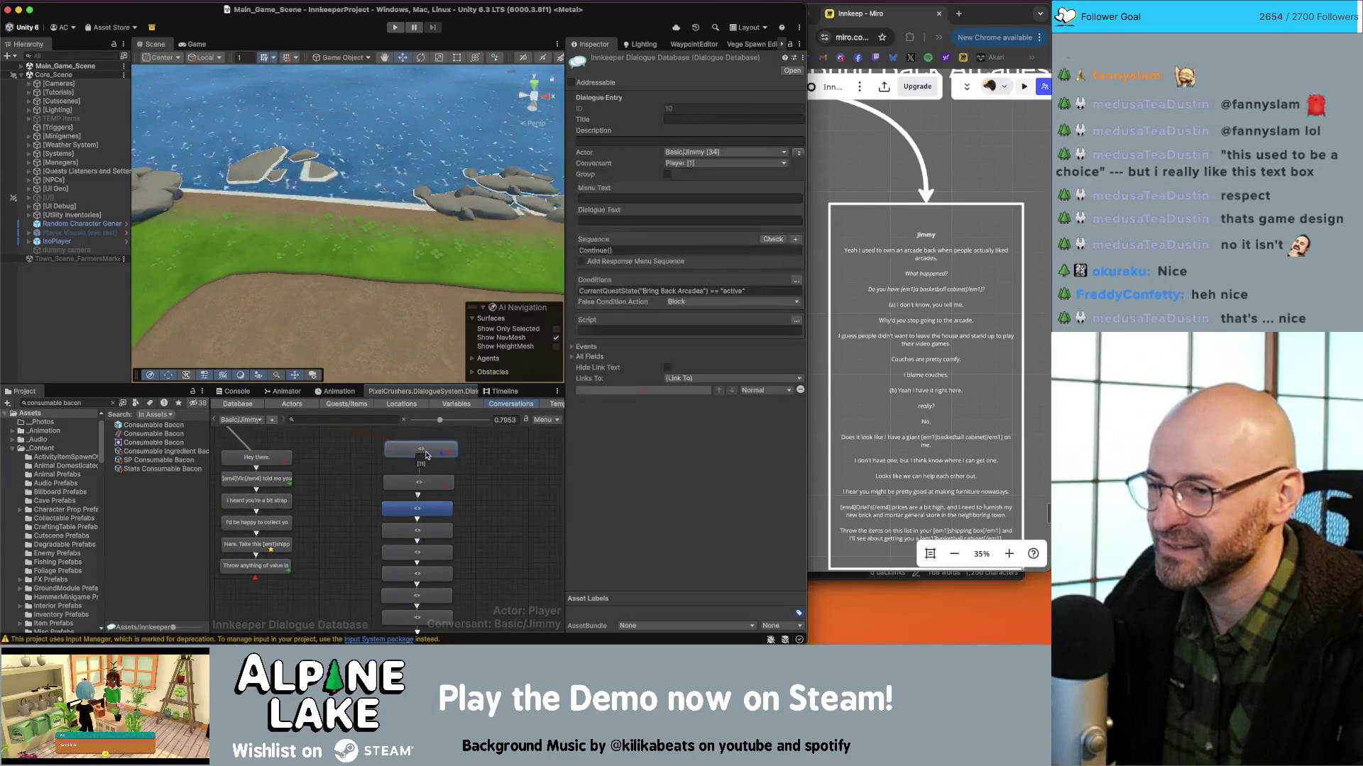
left_click(477, 456)
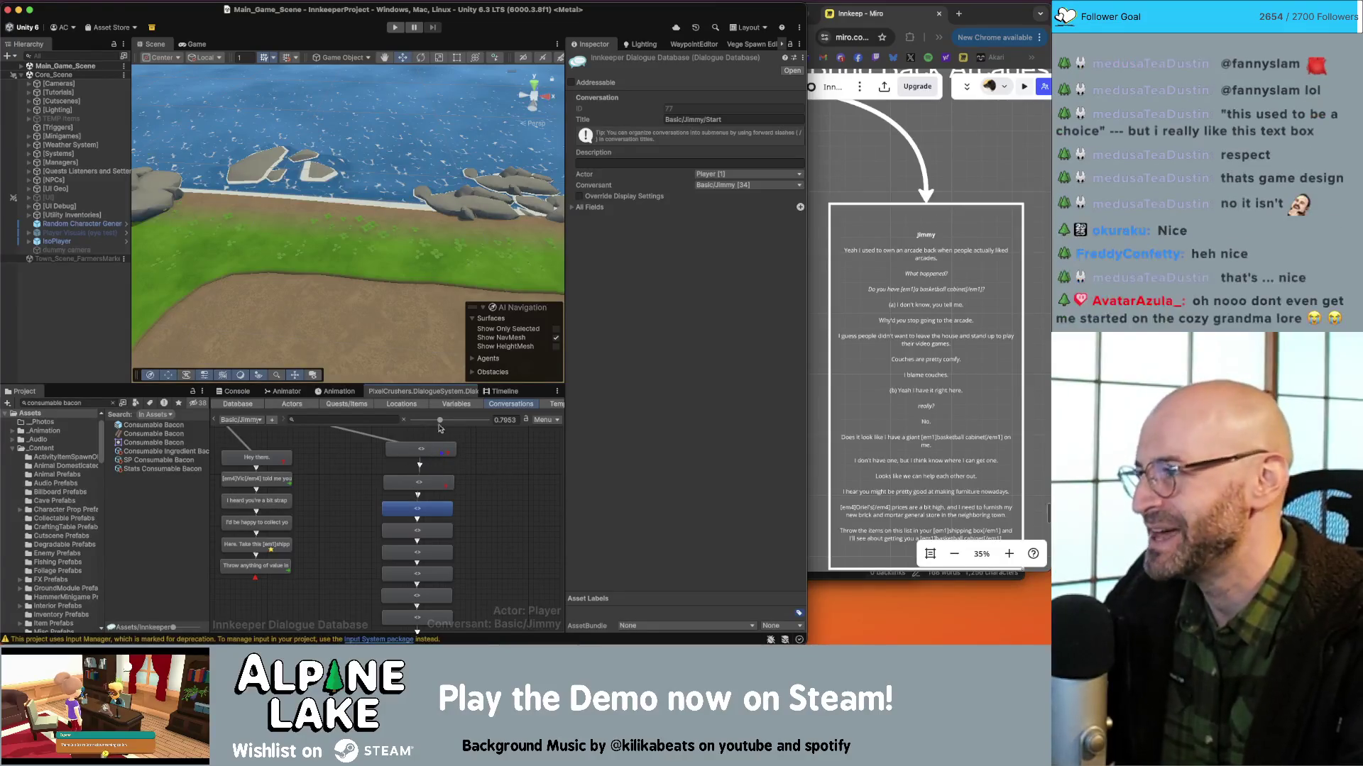
left_click(440, 448)
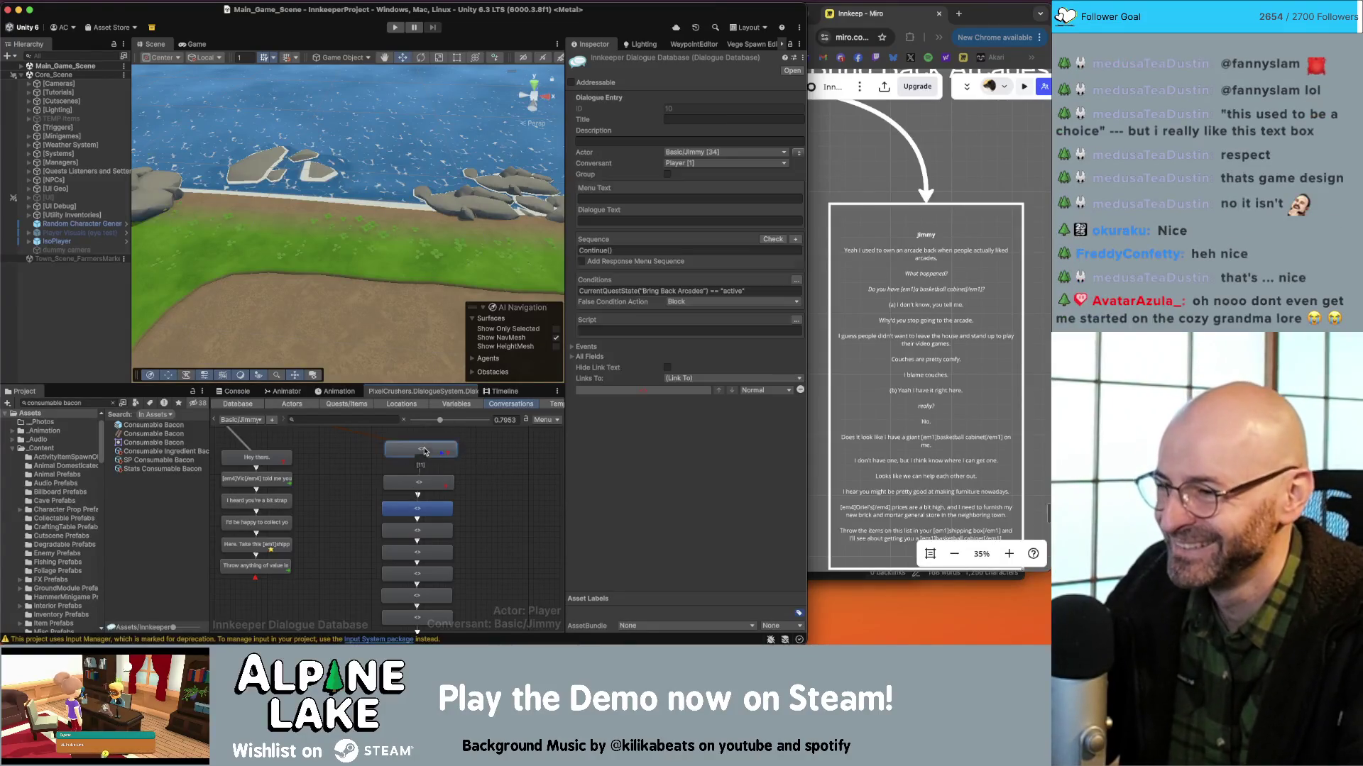
Paste Jimmy's 'Yeah I used to own an arcade…' line from Miro into the first node.
left_click(863, 297)
left_click(937, 259)
left_click_drag(946, 254, 843, 241)
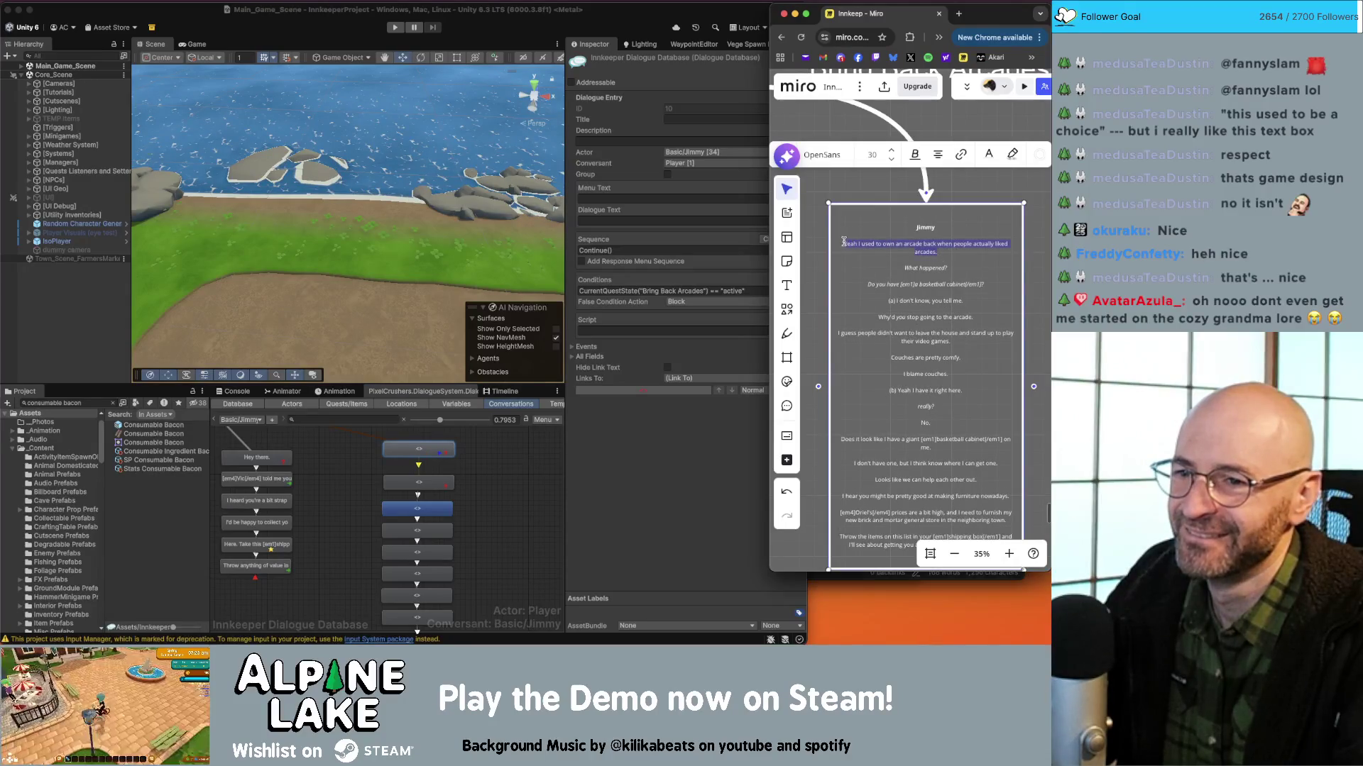
left_click(428, 457)
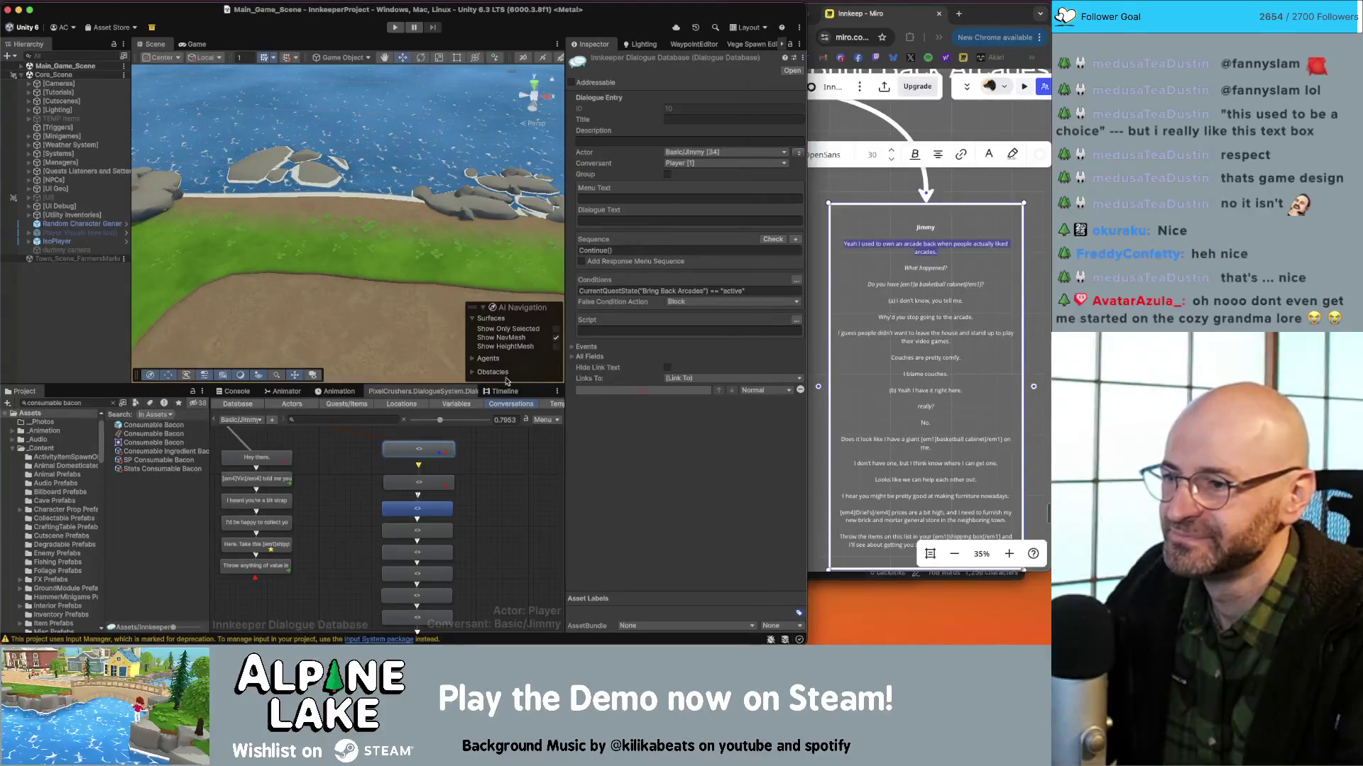
left_click(419, 468)
left_click(419, 483)
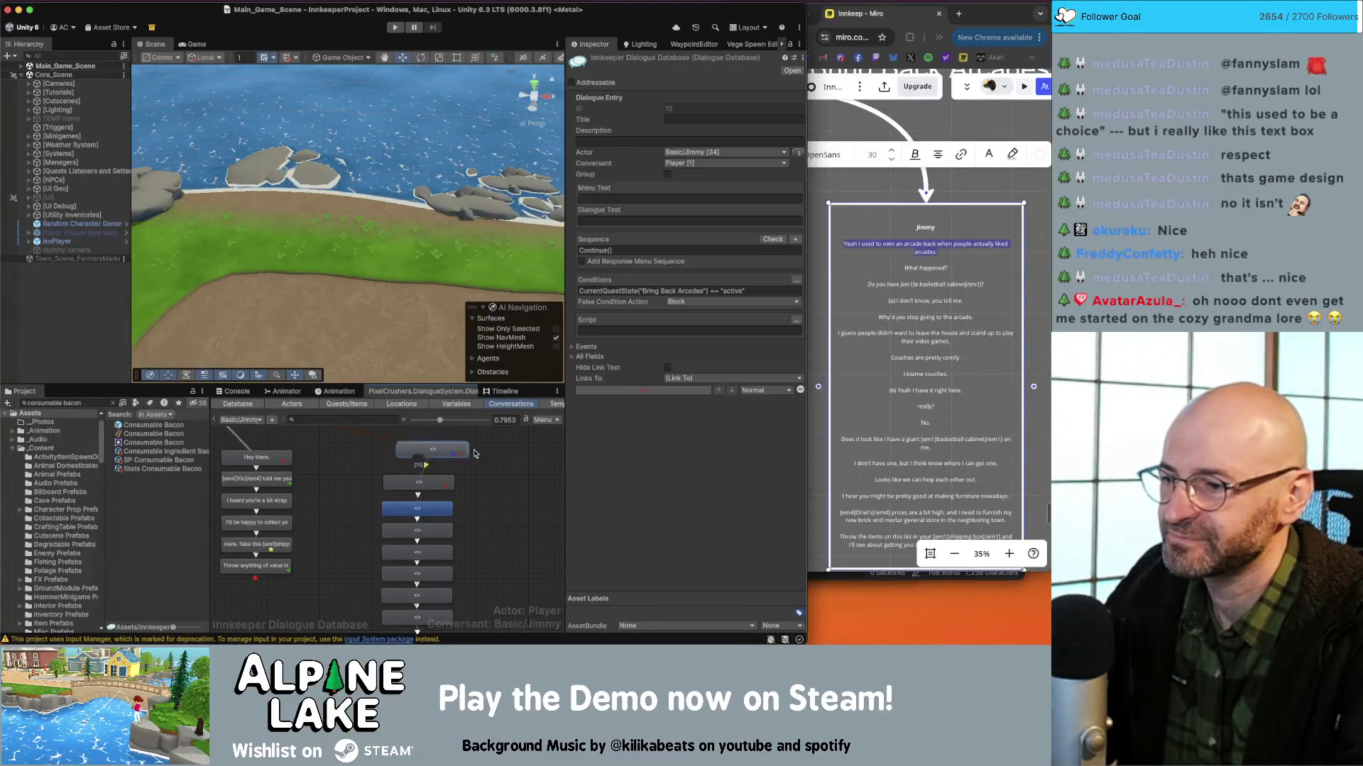
left_click(622, 220)
key("super+v")
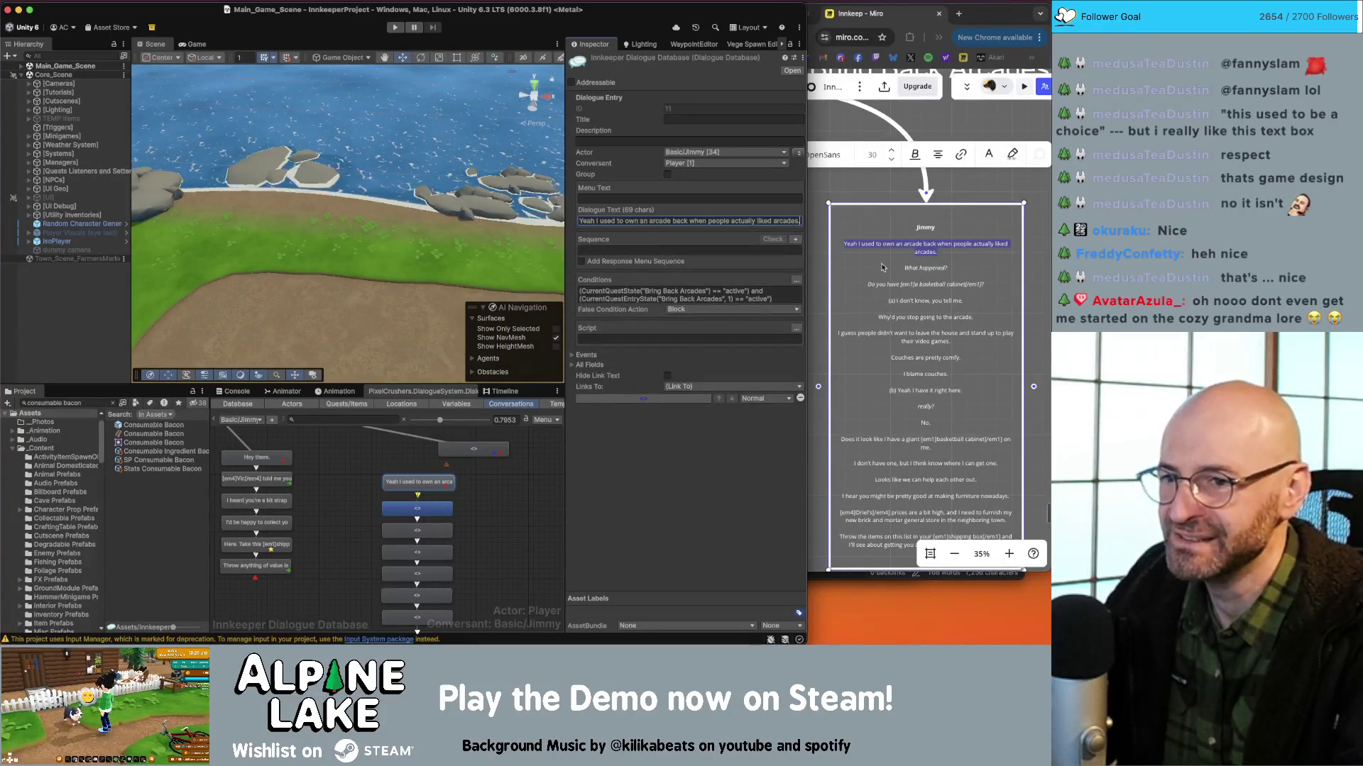
Paste 'What happened?' from Miro into the player's reply node.
left_click(911, 268)
left_click_drag(969, 266, 884, 270)
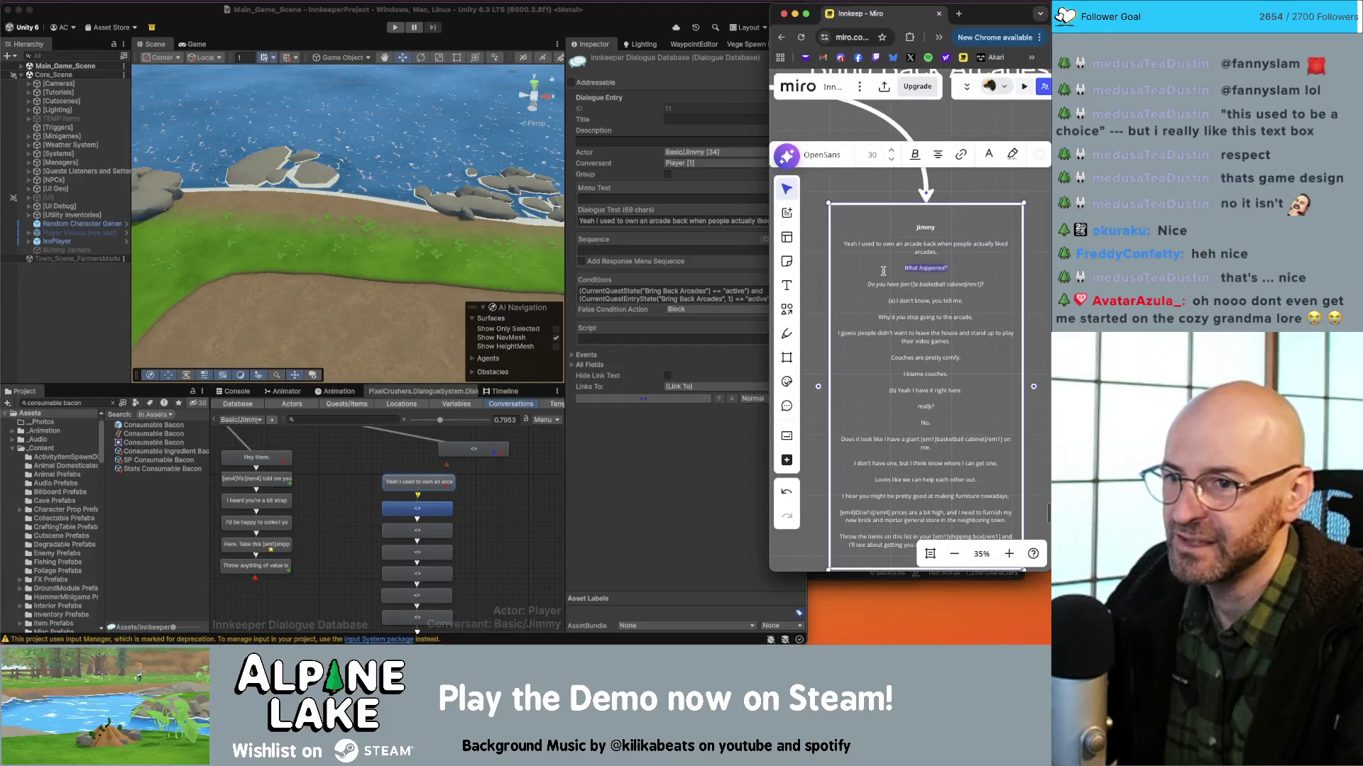
left_click(418, 508)
left_click(622, 221)
key("super+v")
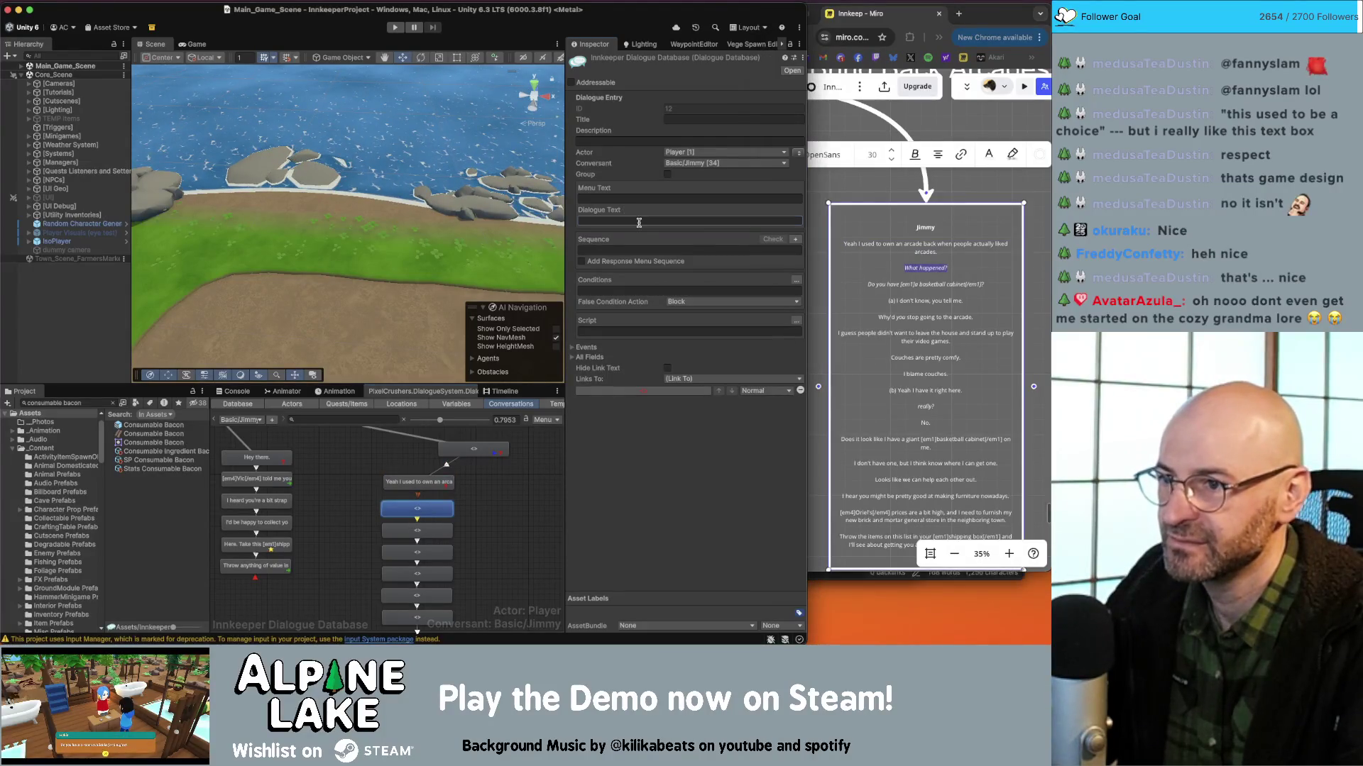
Paste 'I don't know, you tell me.' into the empty node below 'What happened?'.
left_click(903, 279)
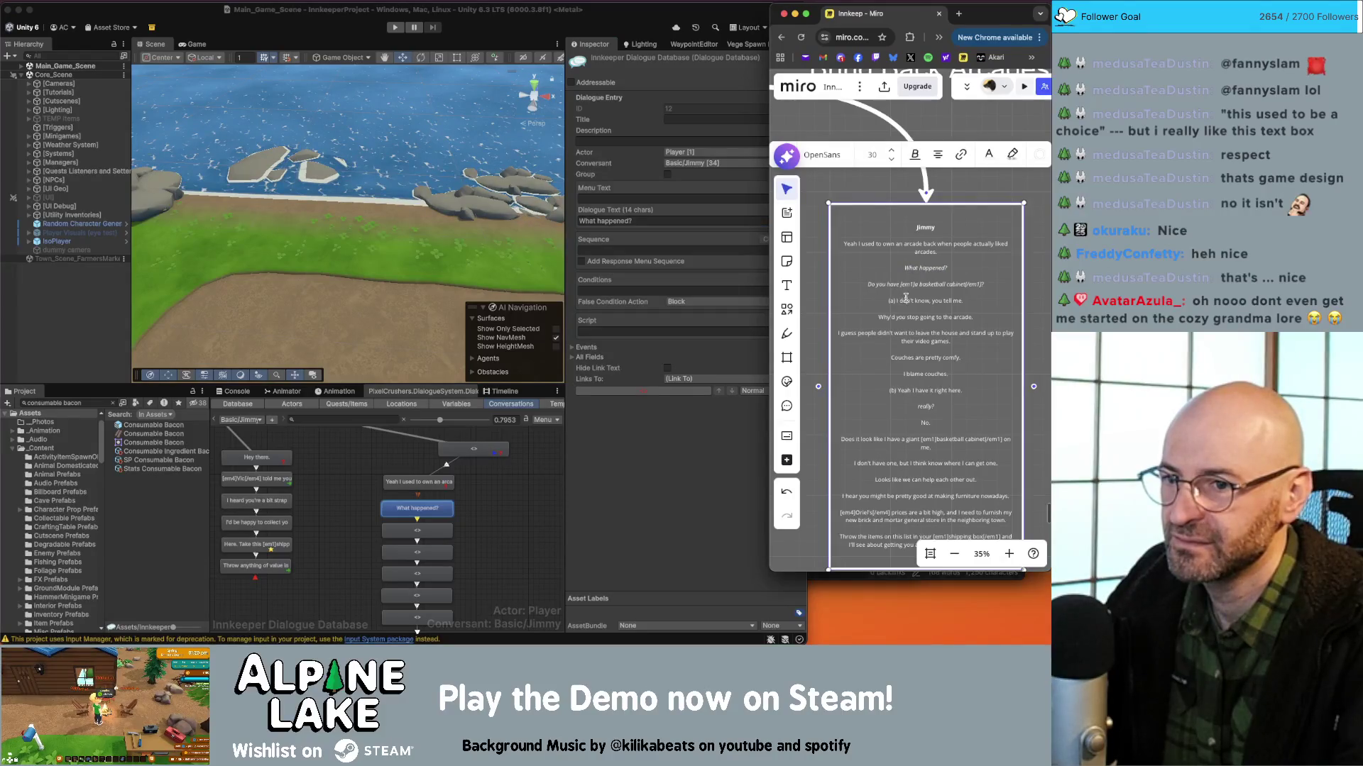
left_click_drag(962, 300, 910, 302)
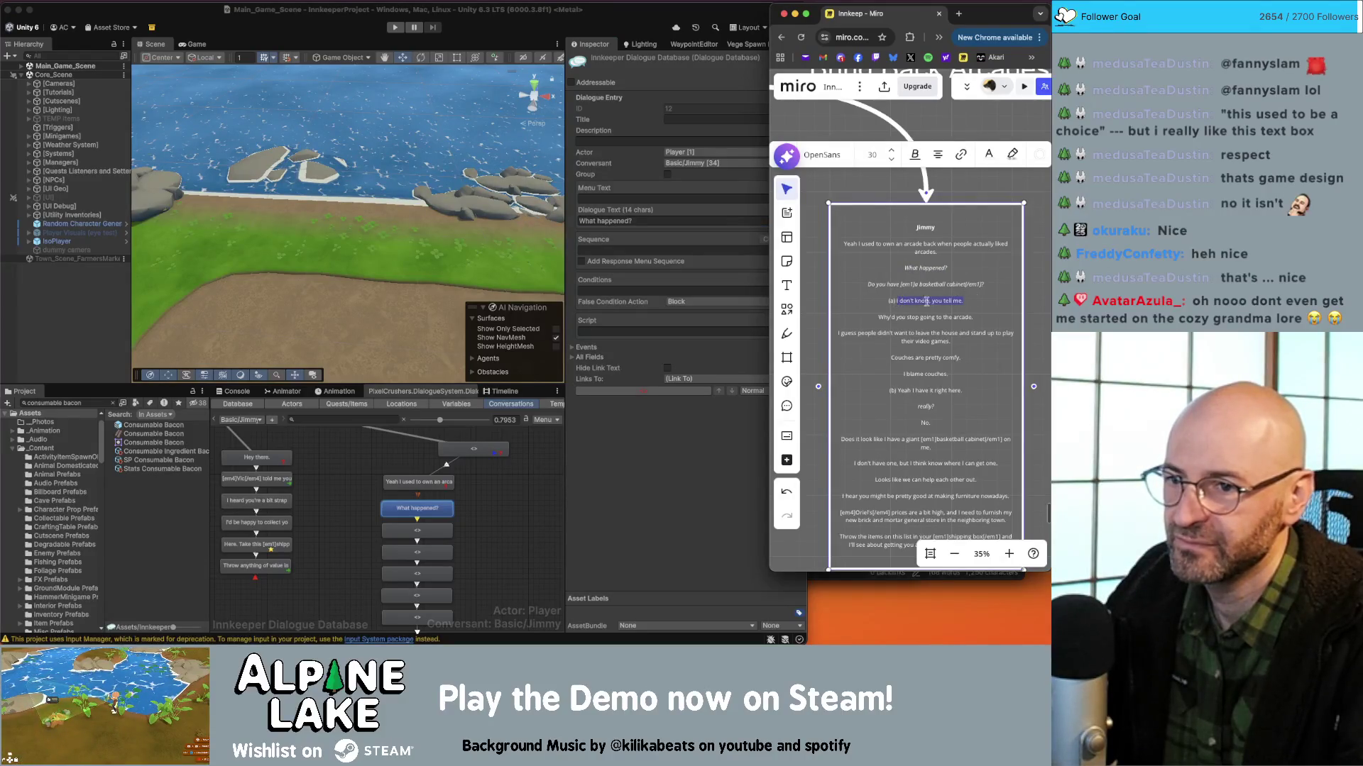
left_click(418, 530)
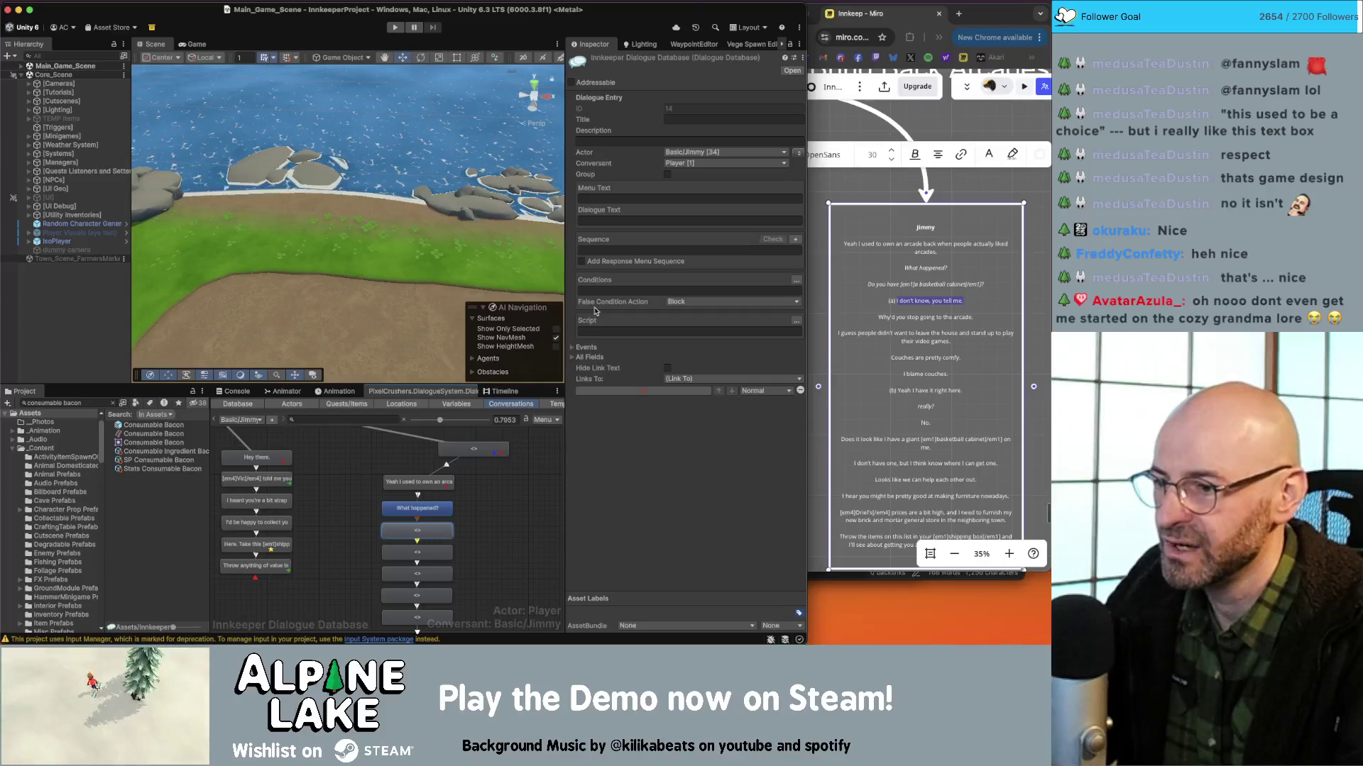
left_click(429, 481)
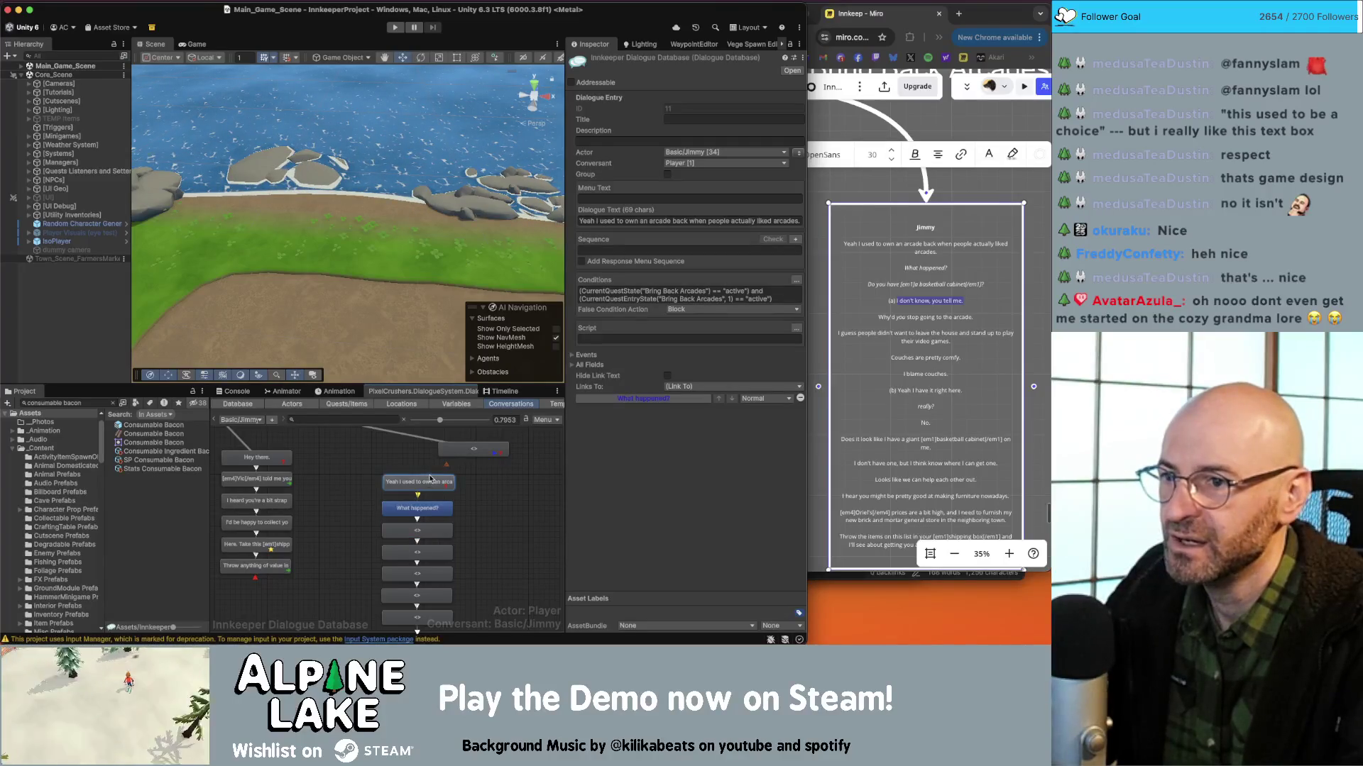
left_click(417, 513)
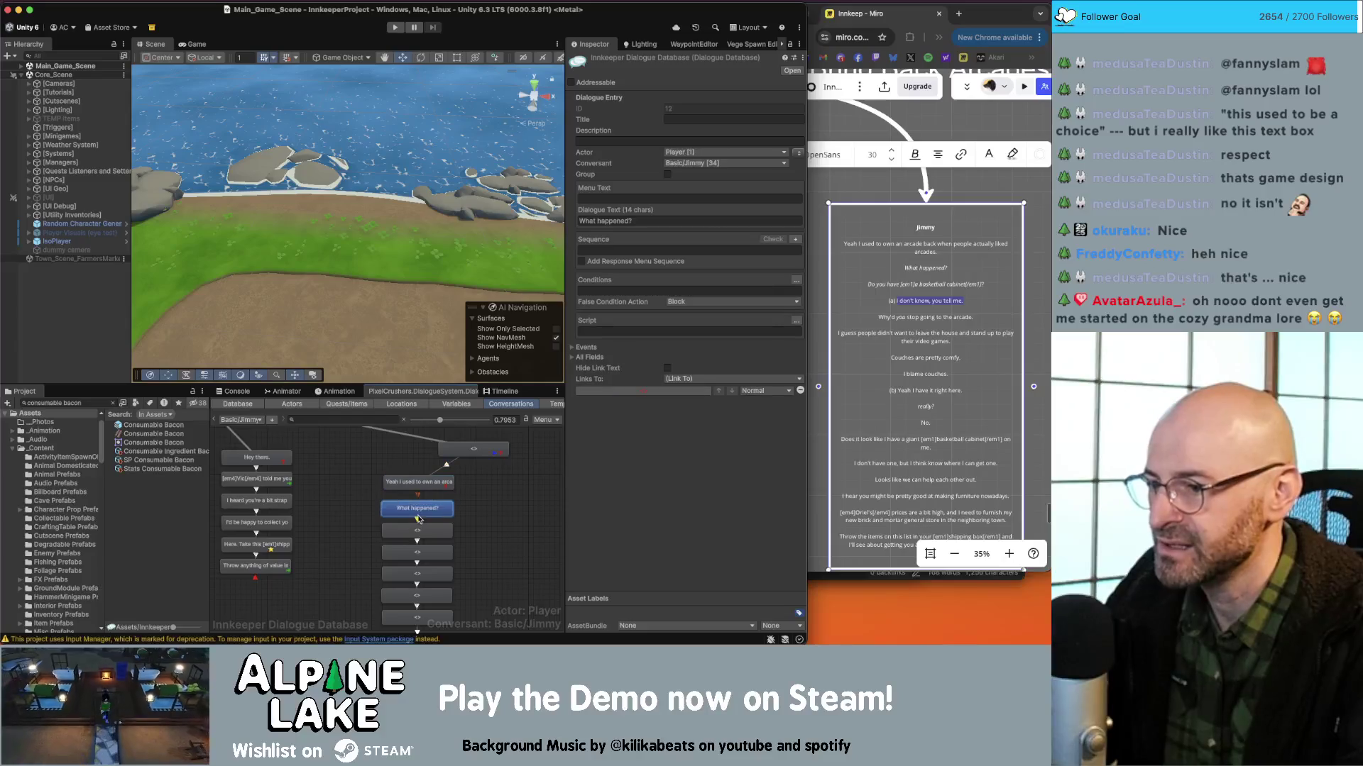
left_click(422, 529)
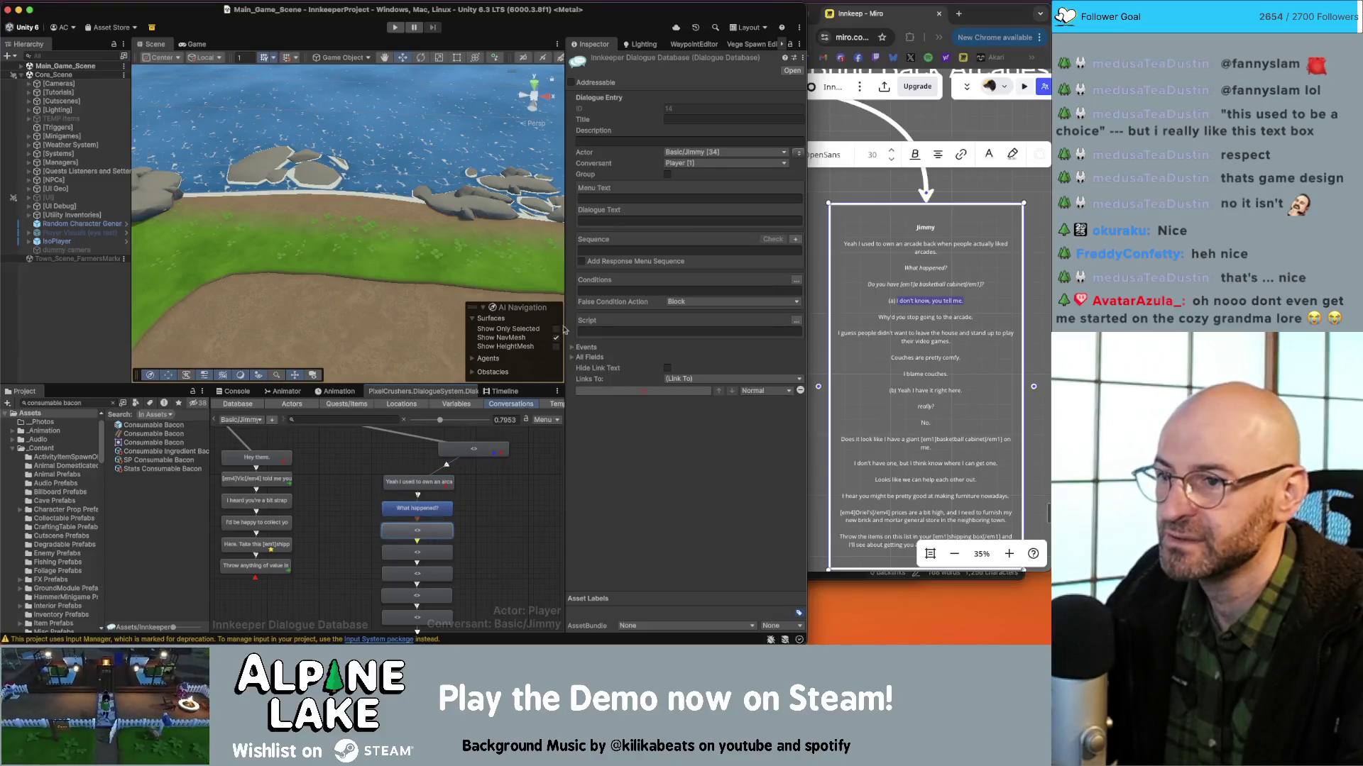
left_click(612, 221)
type("I don't know, you tell me.")
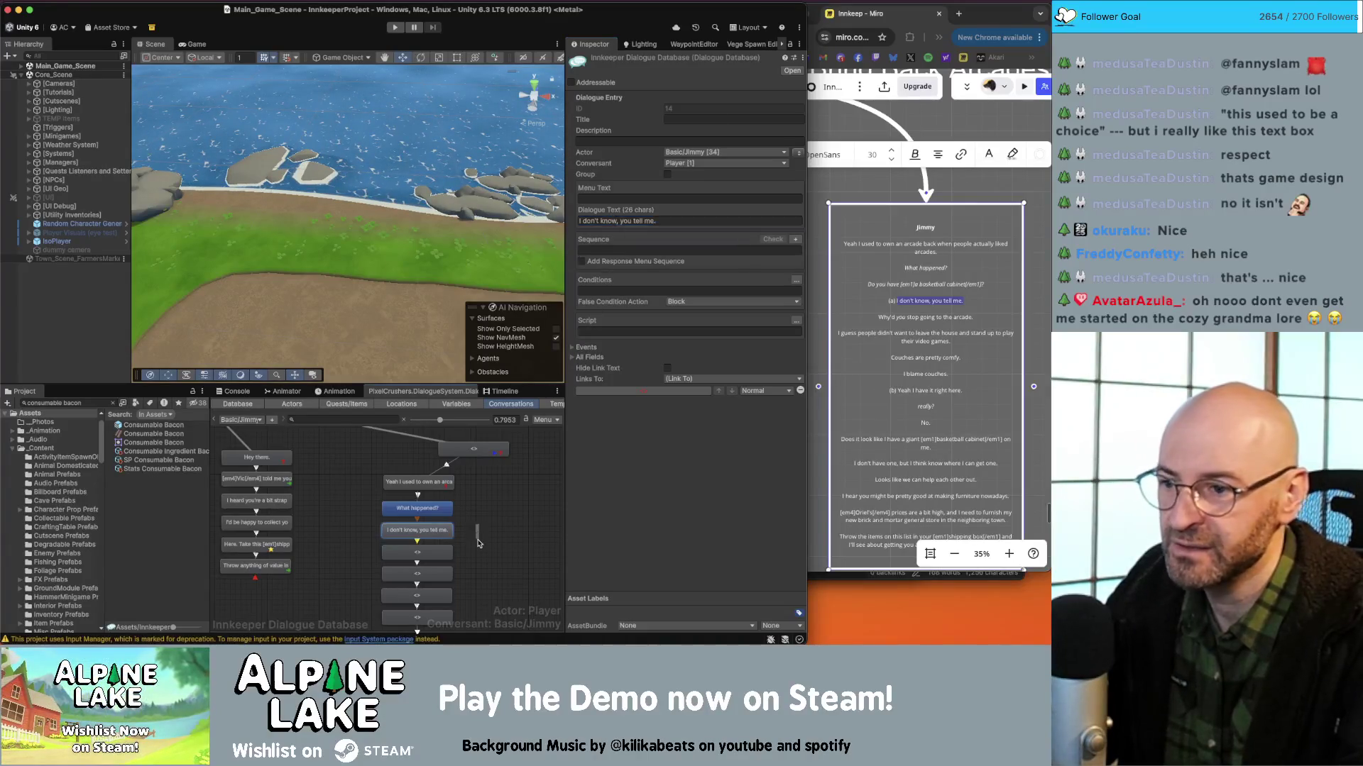
left_click(476, 529)
scroll(475, 528, "down", 1)
left_click(882, 330)
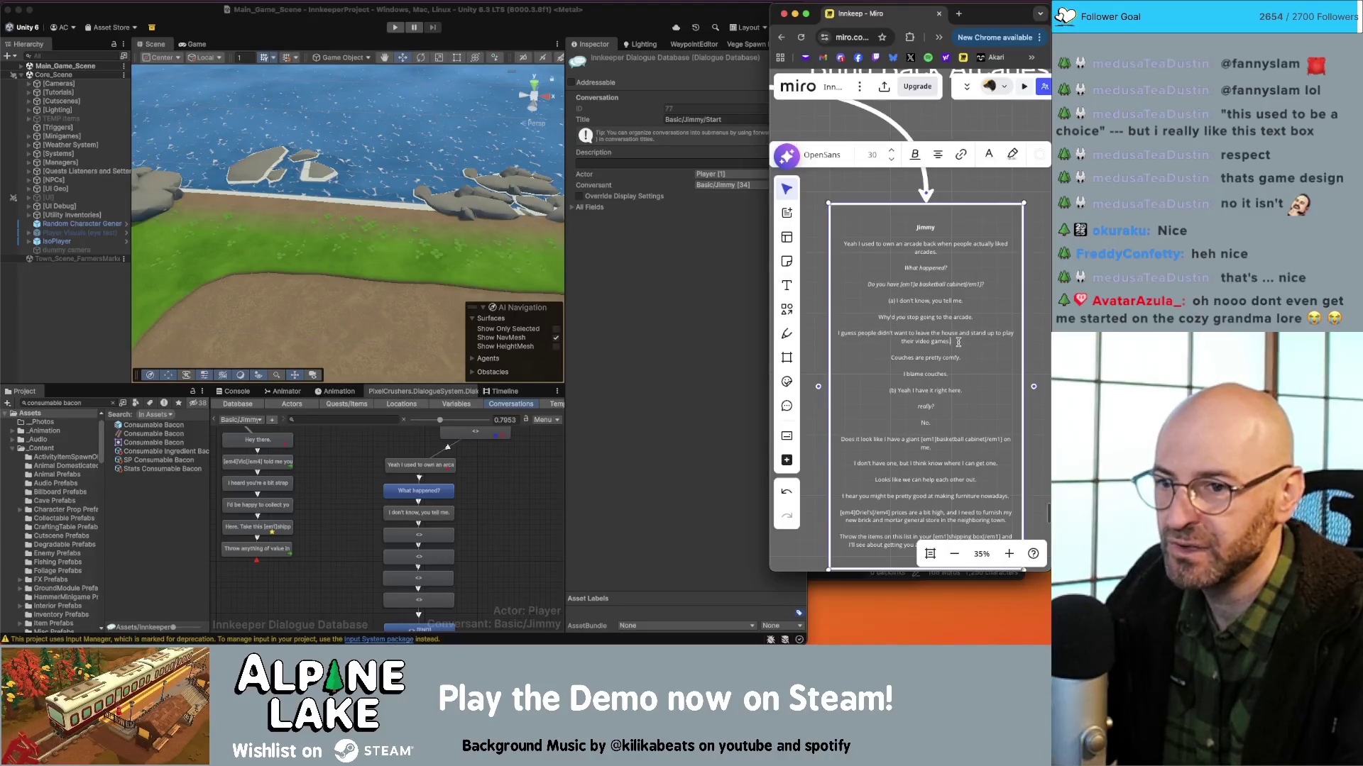
Fill the next node with 'Why'd you stop going to the arcade.', italicizing 'you'.
left_click_drag(841, 338, 836, 339)
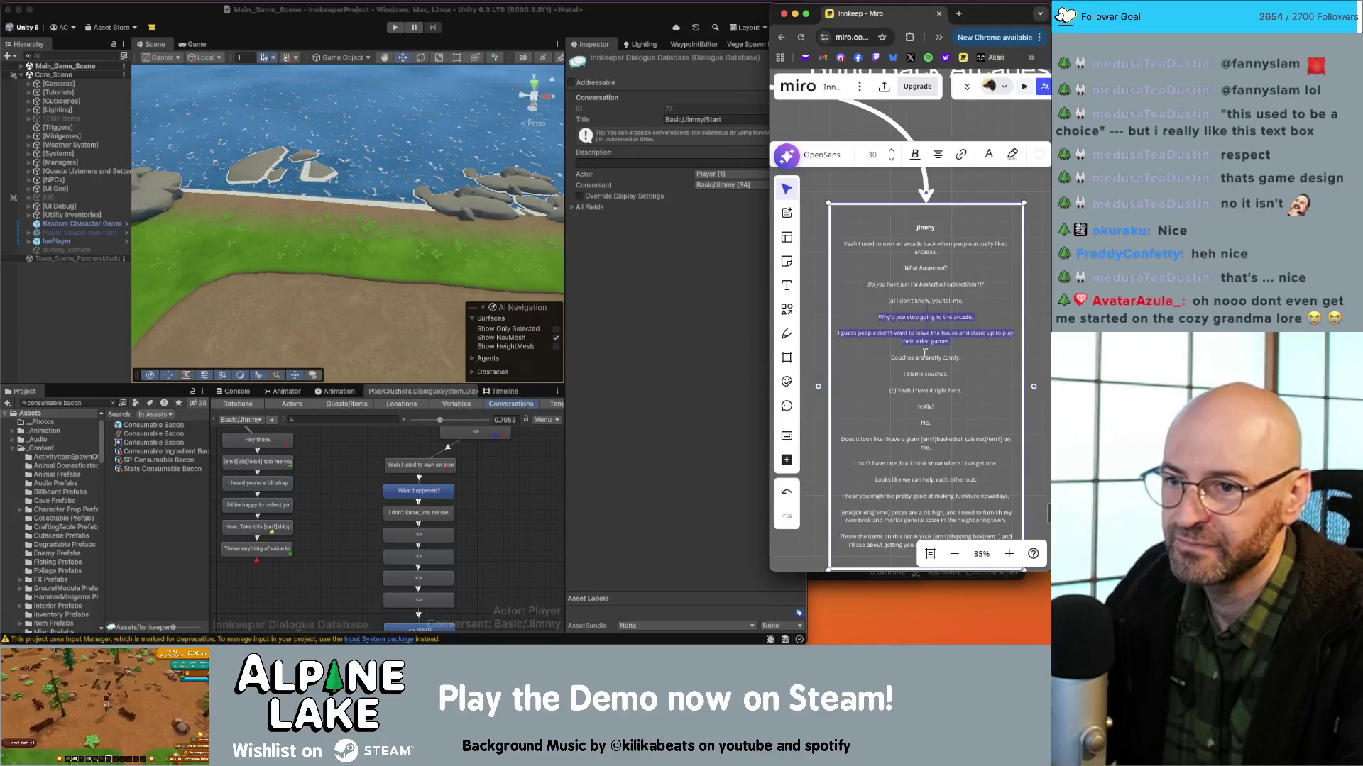
left_click(467, 495)
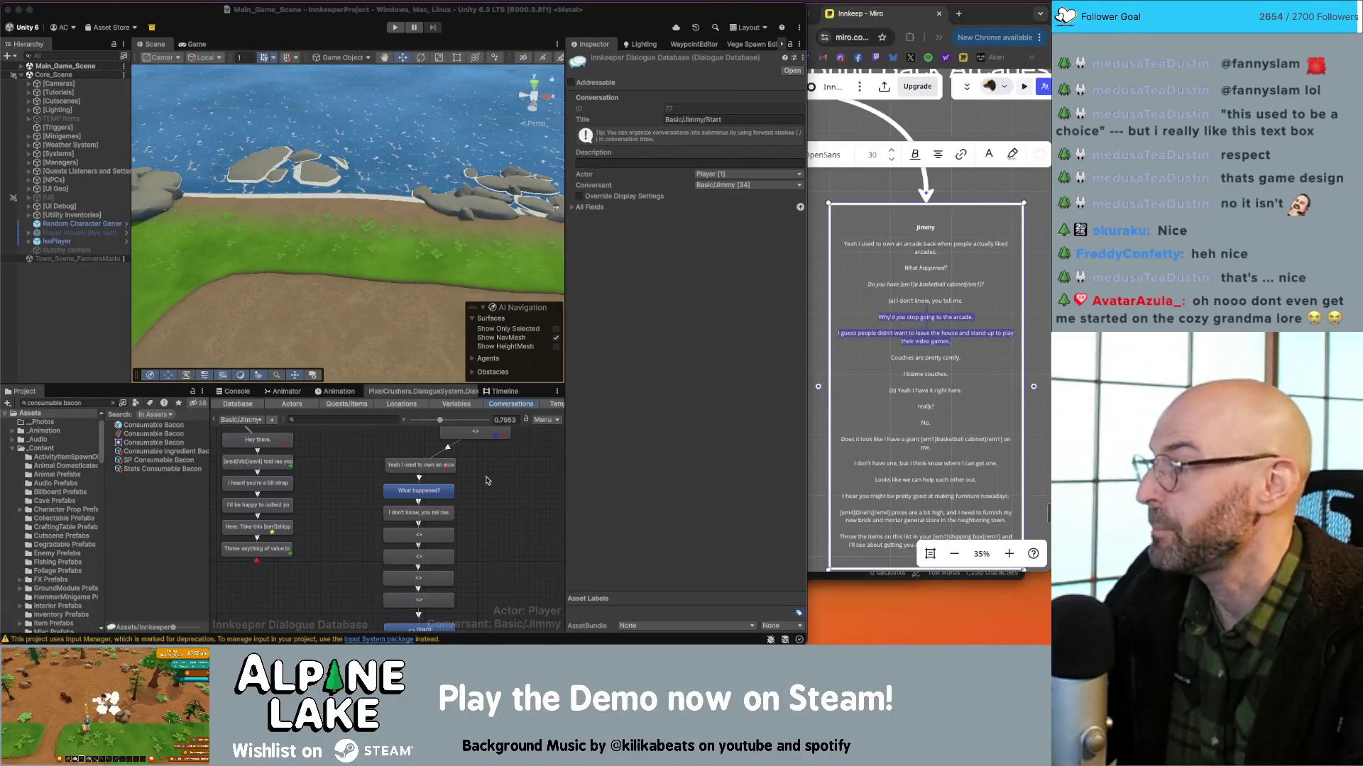
left_click(418, 536)
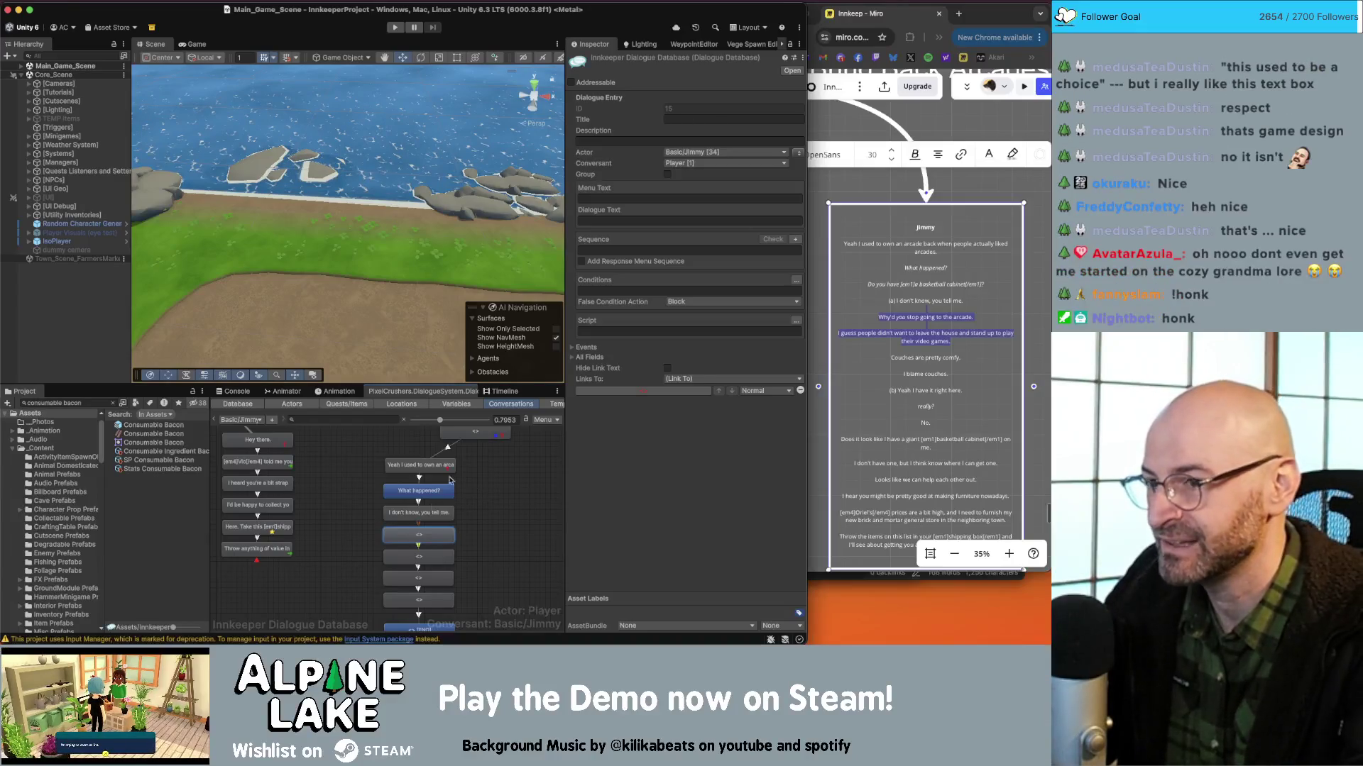
left_click(614, 222)
left_click(937, 317)
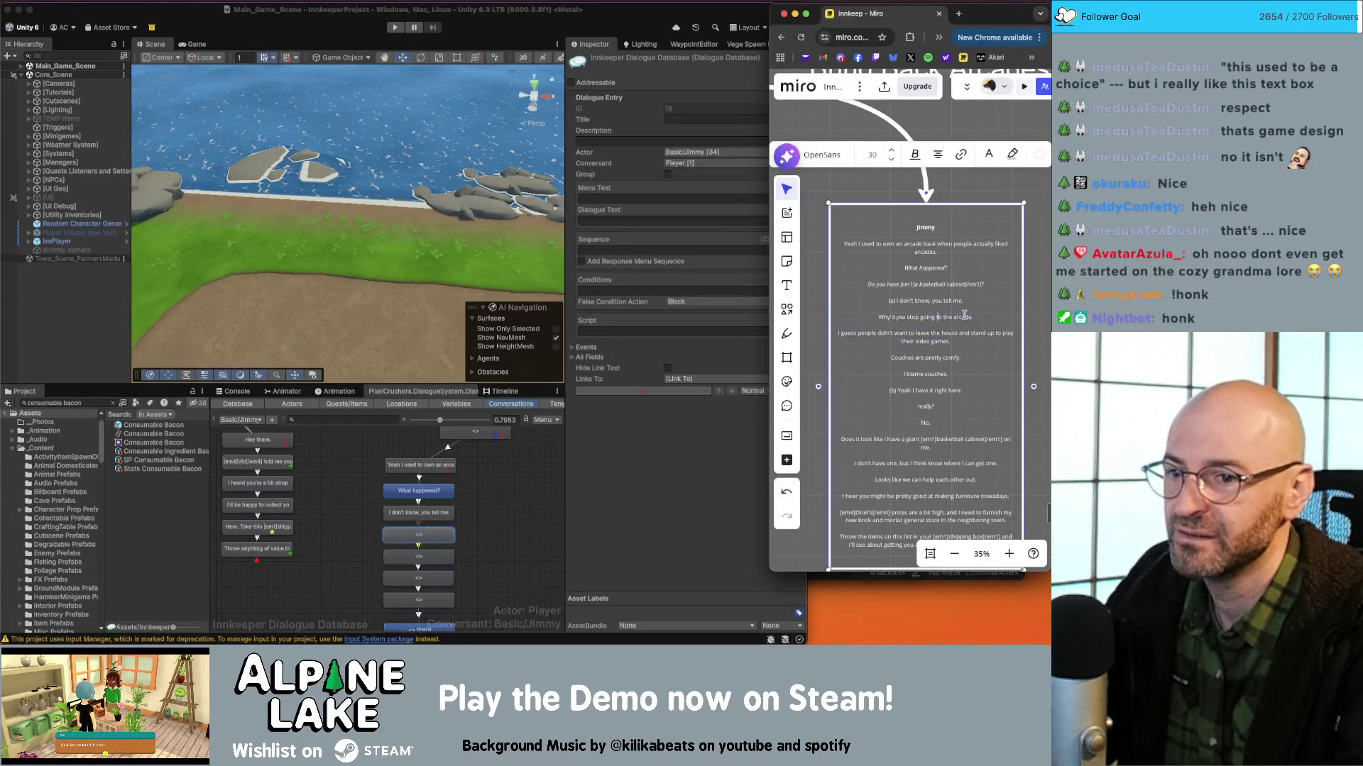
left_click_drag(977, 317, 910, 319)
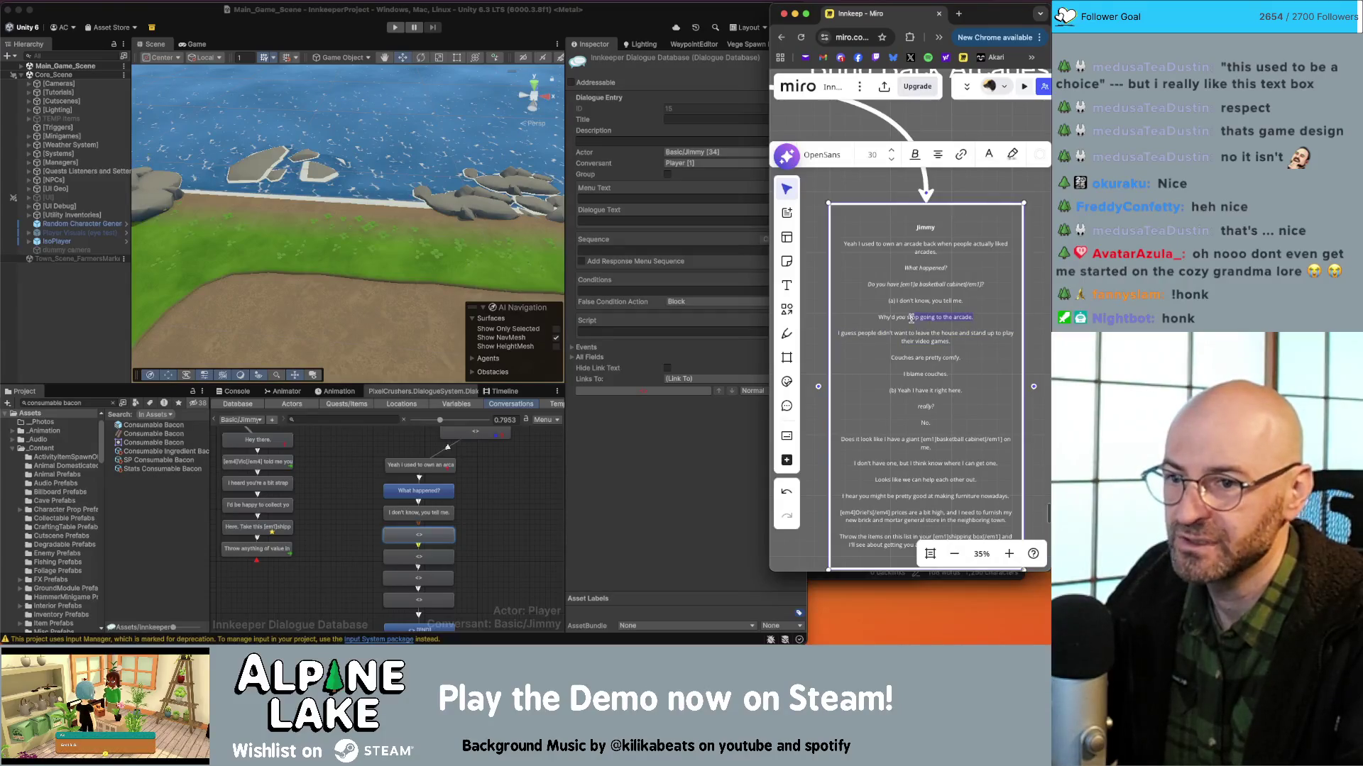
left_click(705, 268)
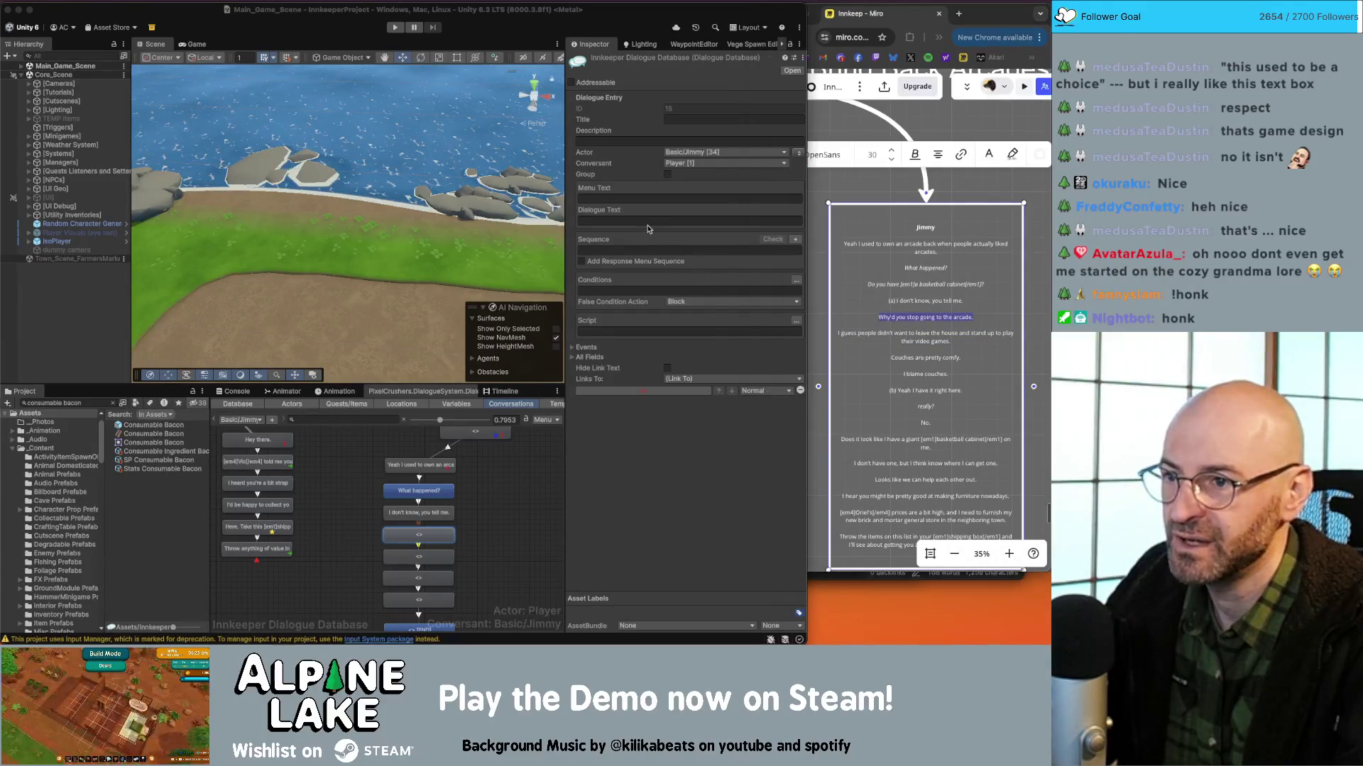
left_click(650, 220)
type("Why'd you stop going to the arcade.")
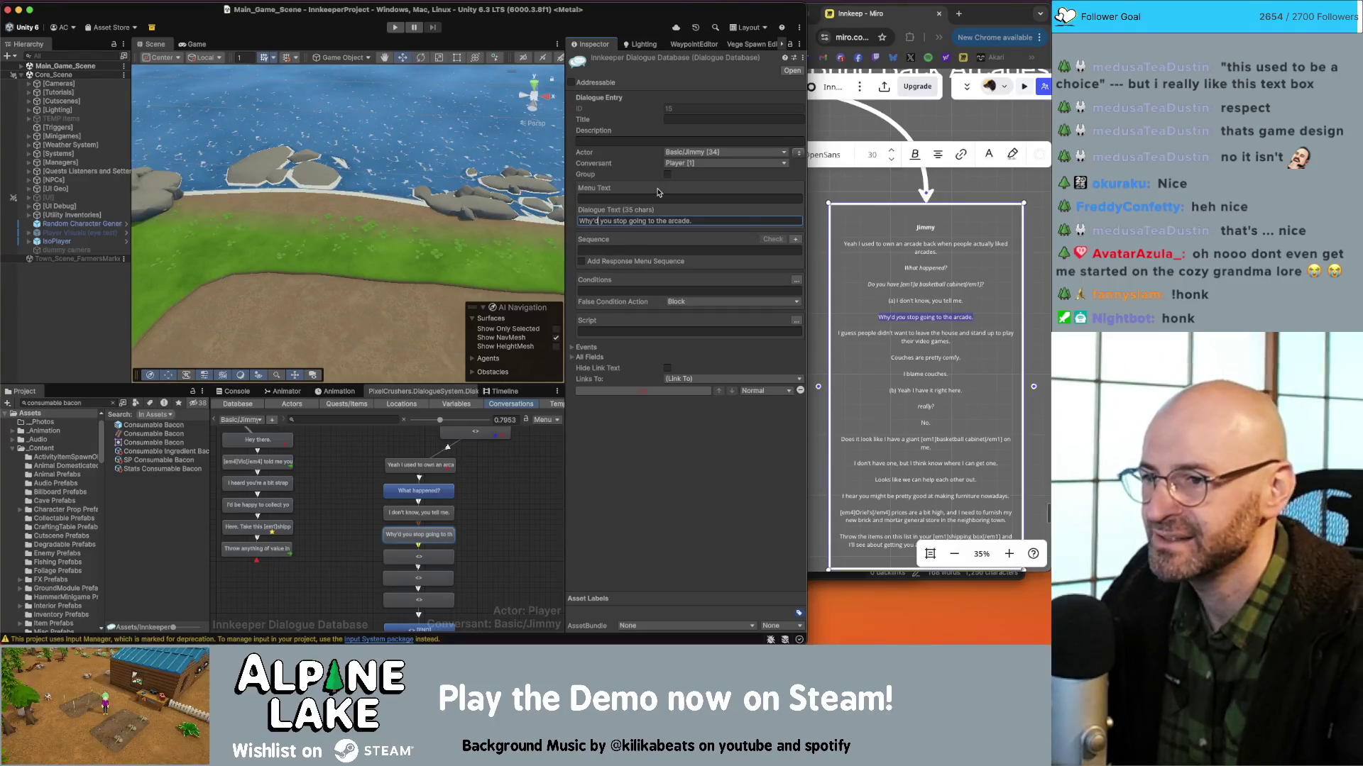
type("<i>you")
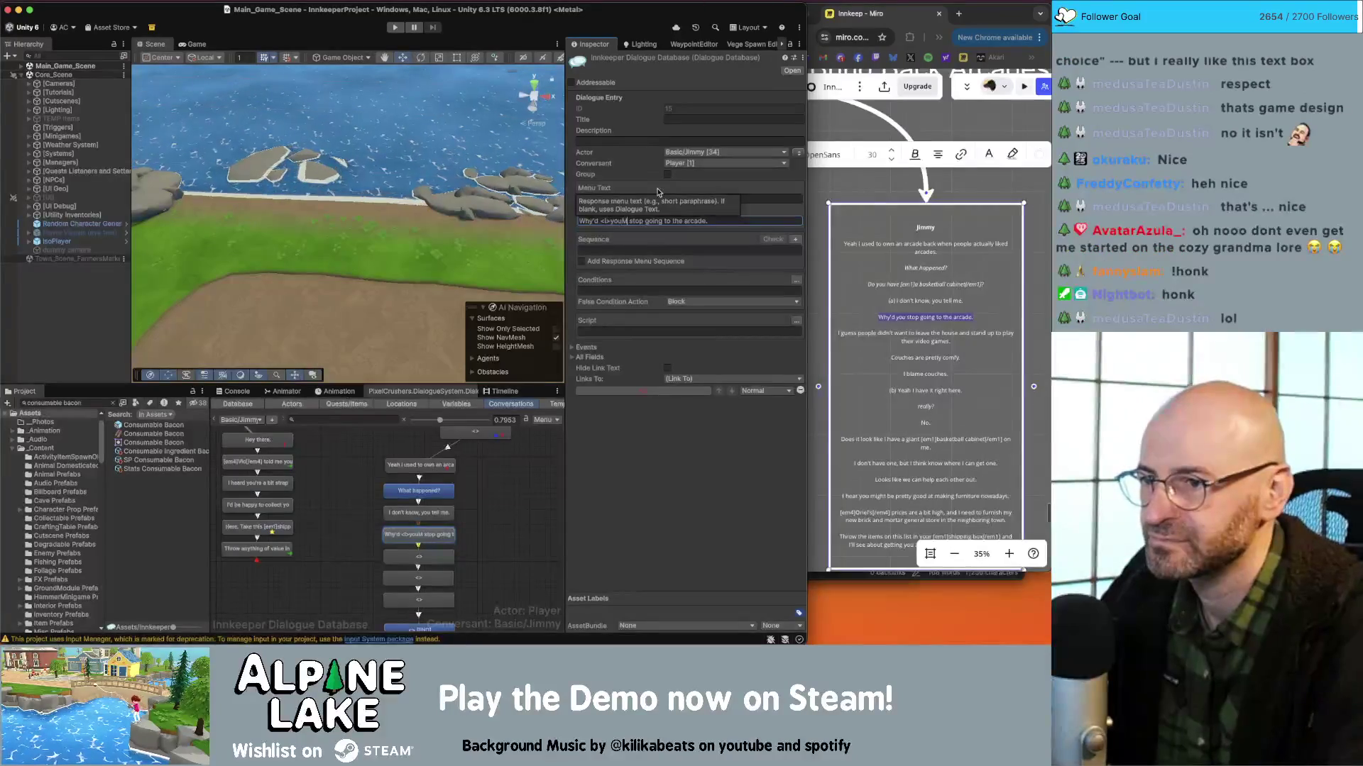
type("</i>")
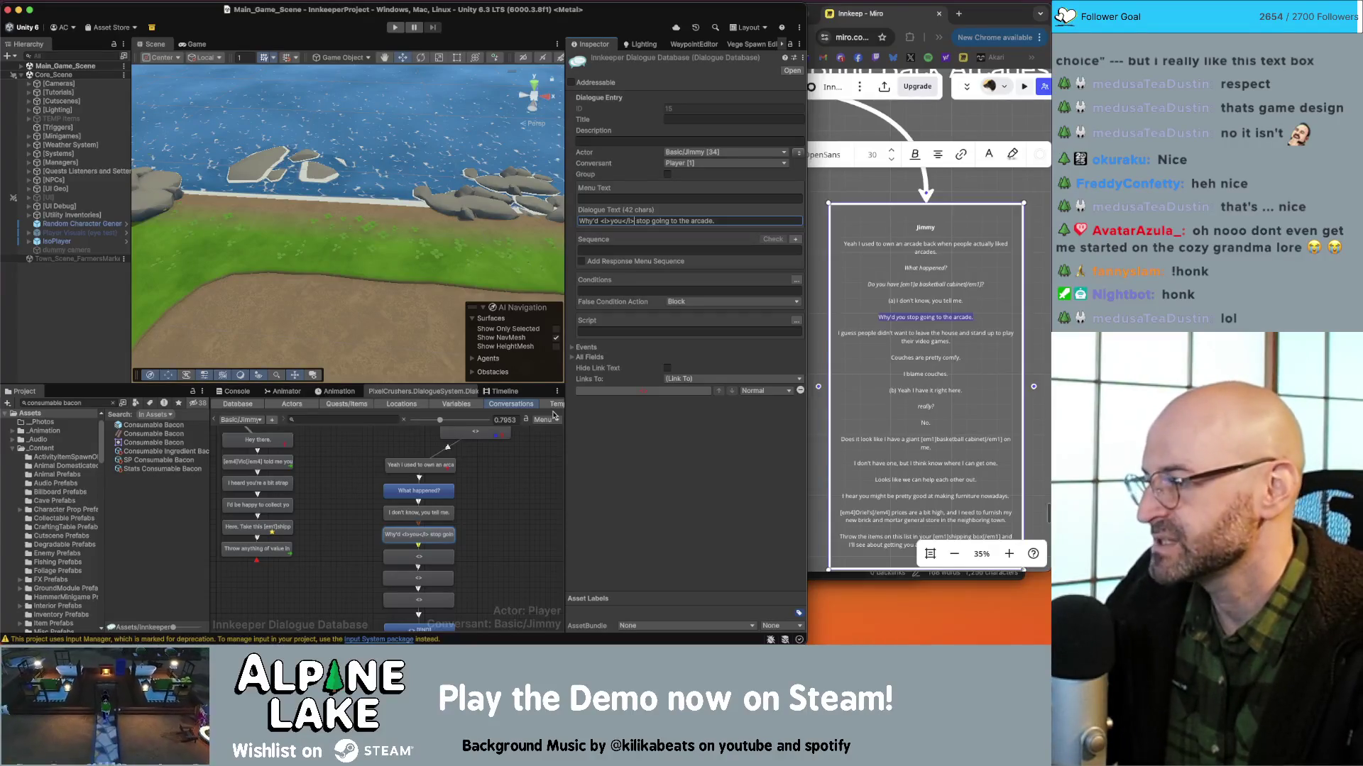
Paste the line about people staying home into the next empty node.
left_click(494, 491)
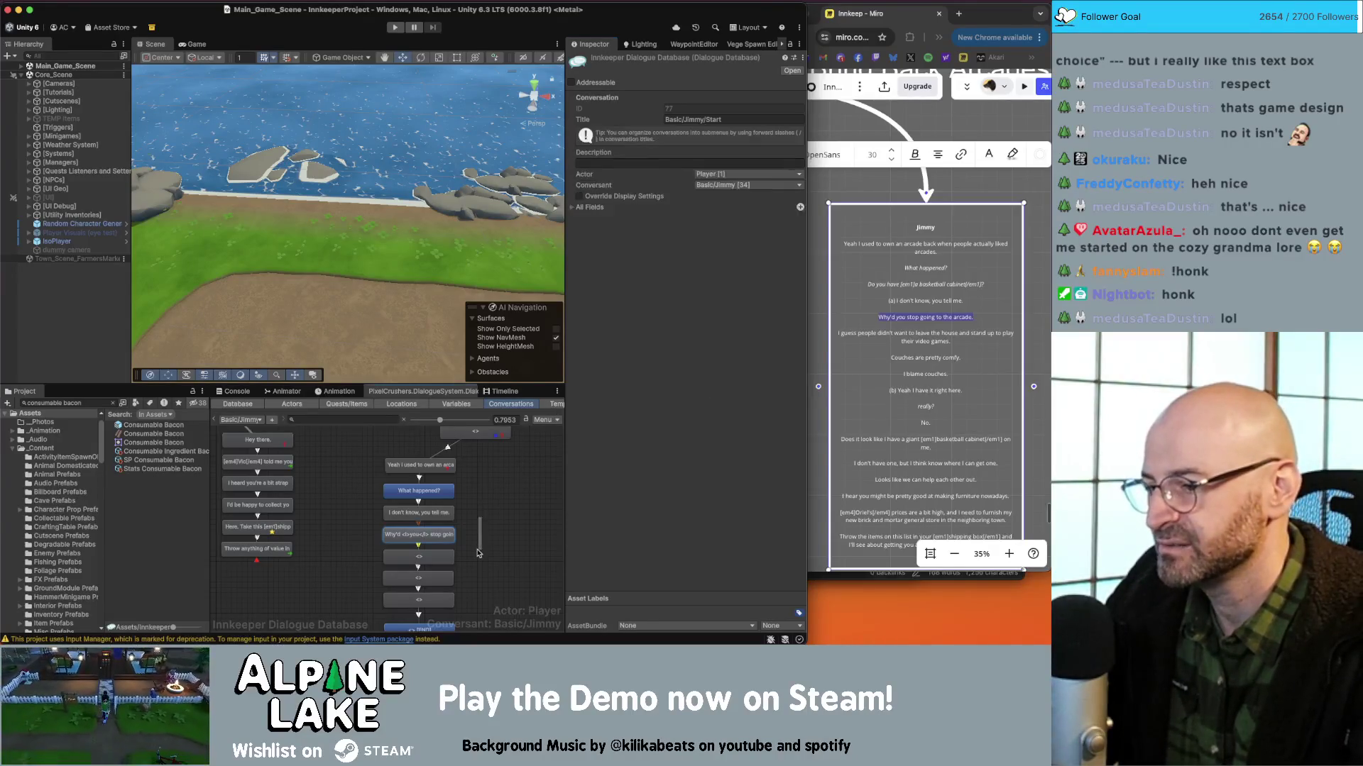
scroll(447, 513, "down", 2)
left_click(447, 524)
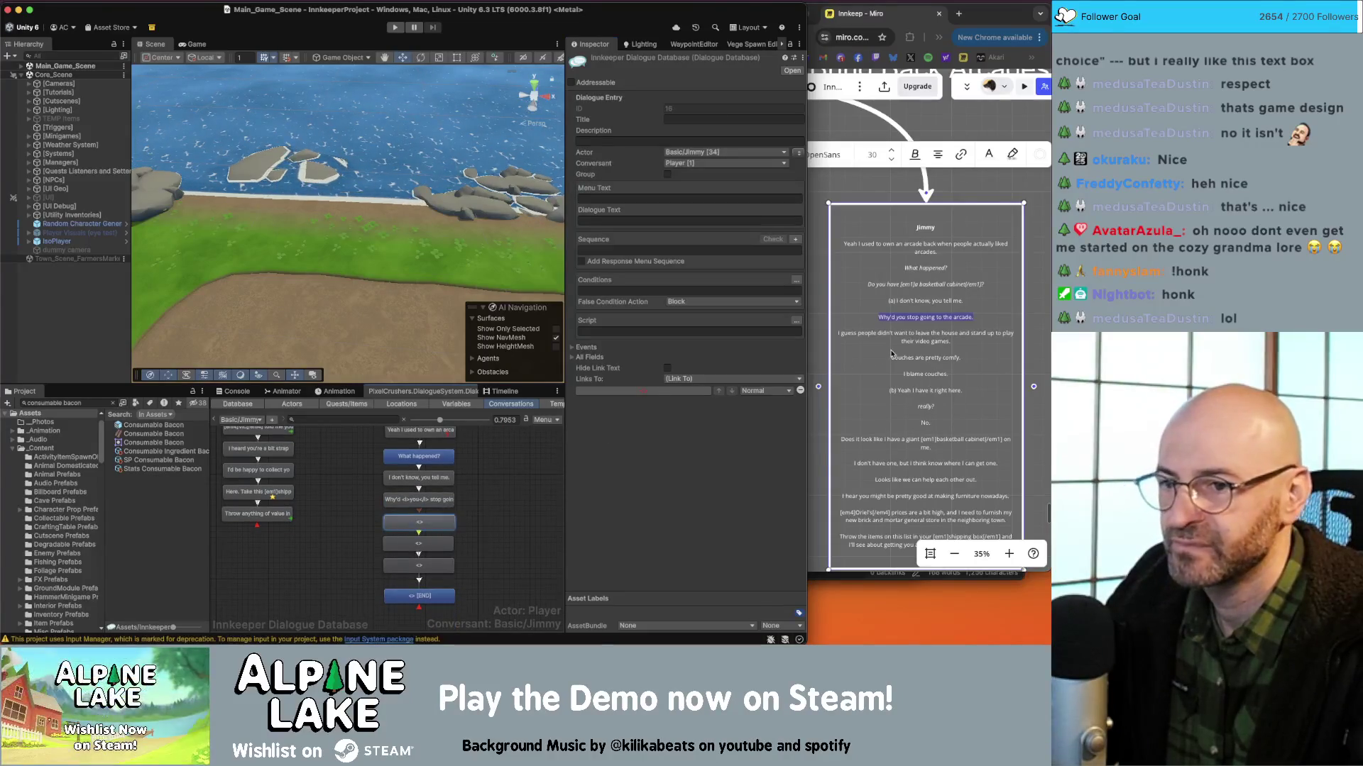
left_click(929, 344)
left_click_drag(941, 342, 838, 334)
key("super+c")
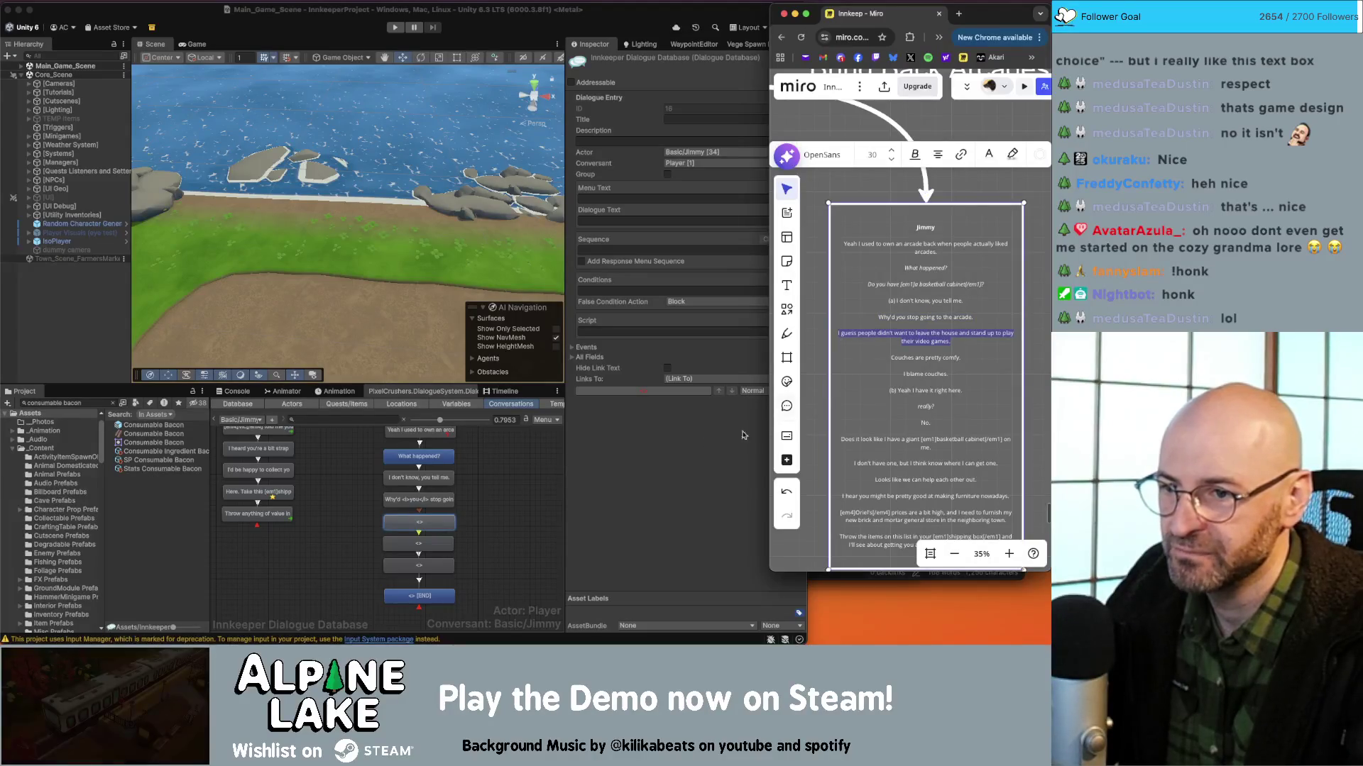
left_click(445, 525)
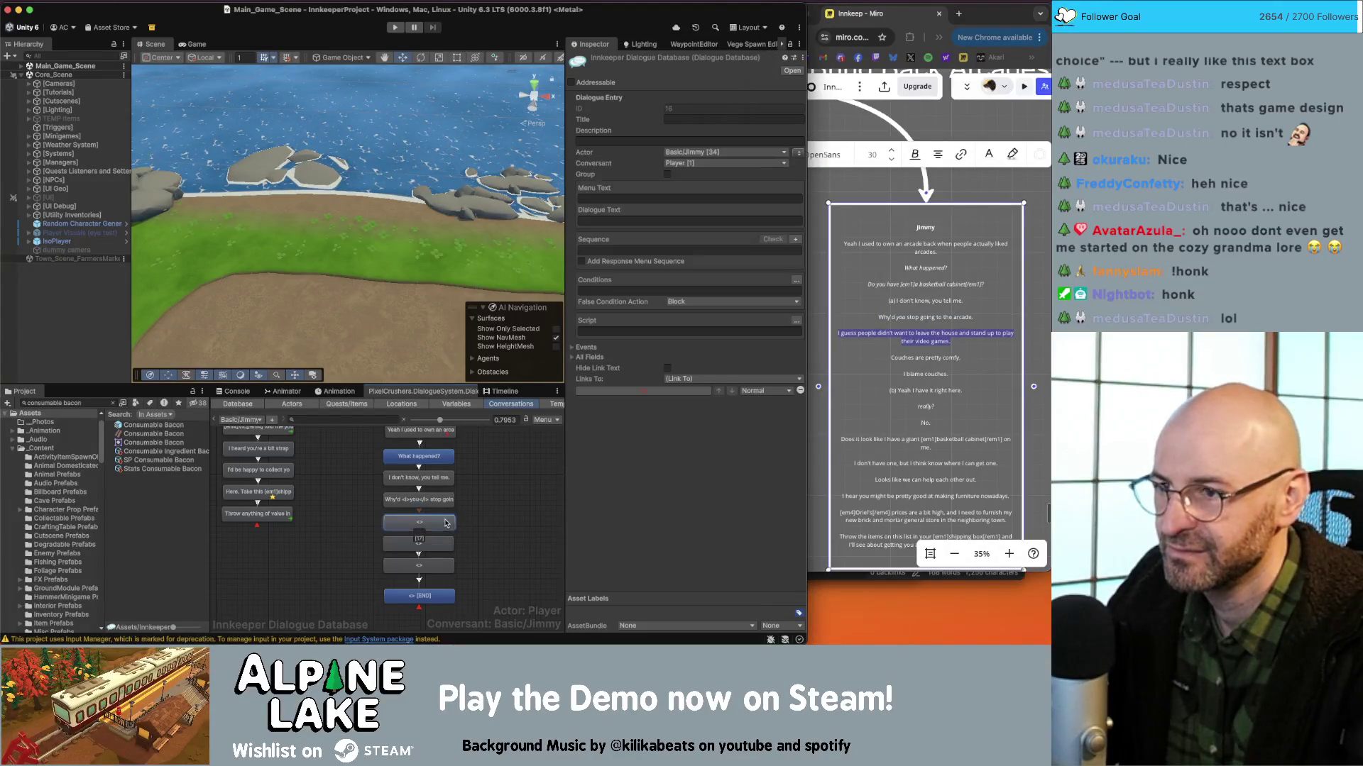
left_click(681, 220)
key("super+v")
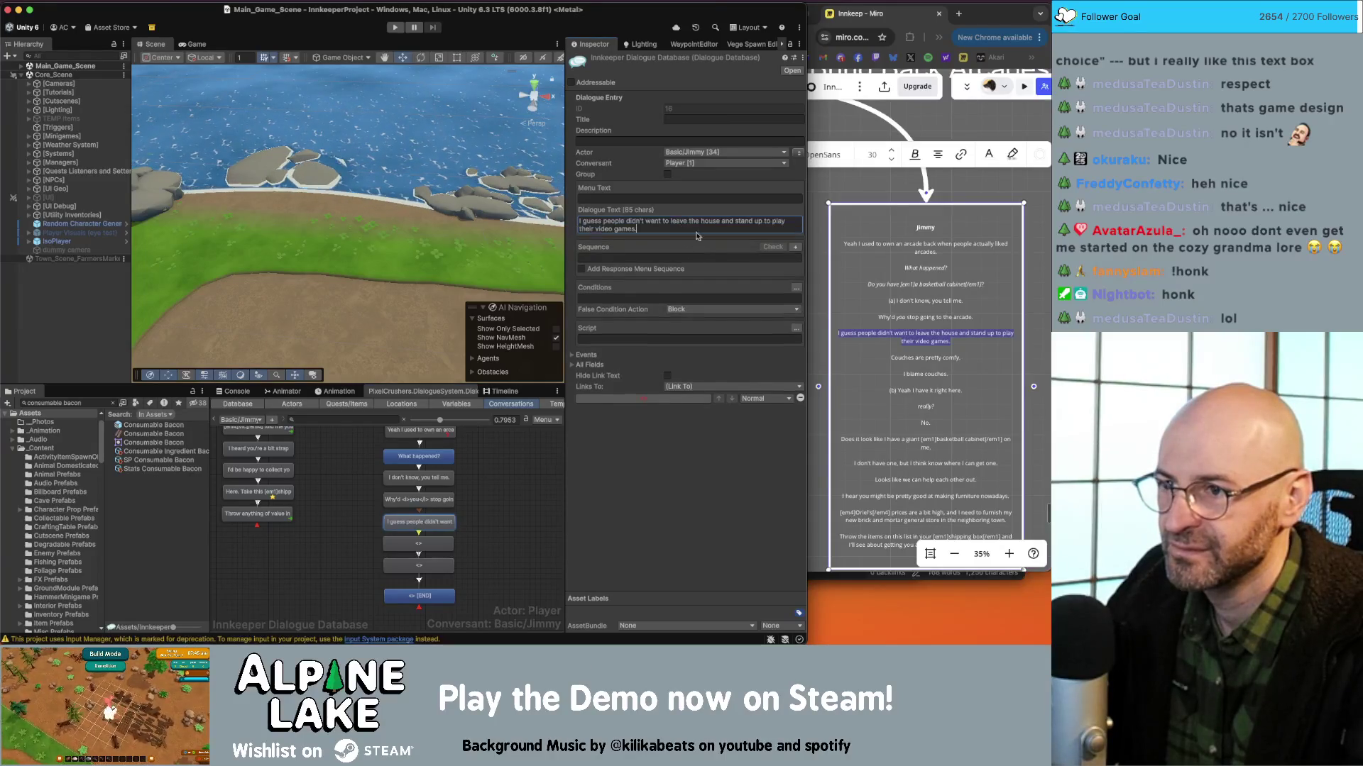
Fill the next two nodes with 'Couches are pretty comfy.' and 'I blame couches.'.
left_click(961, 358)
left_click_drag(963, 358, 897, 358)
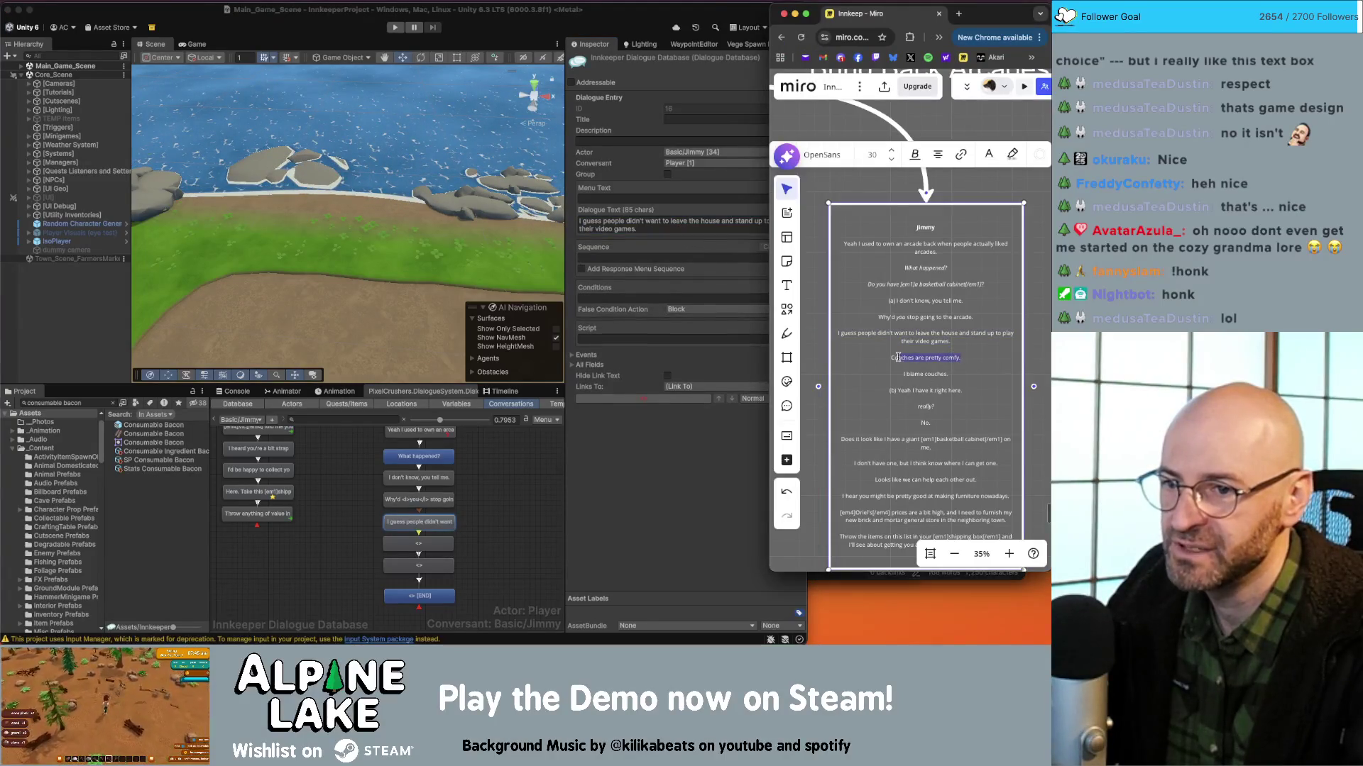
left_click(418, 544)
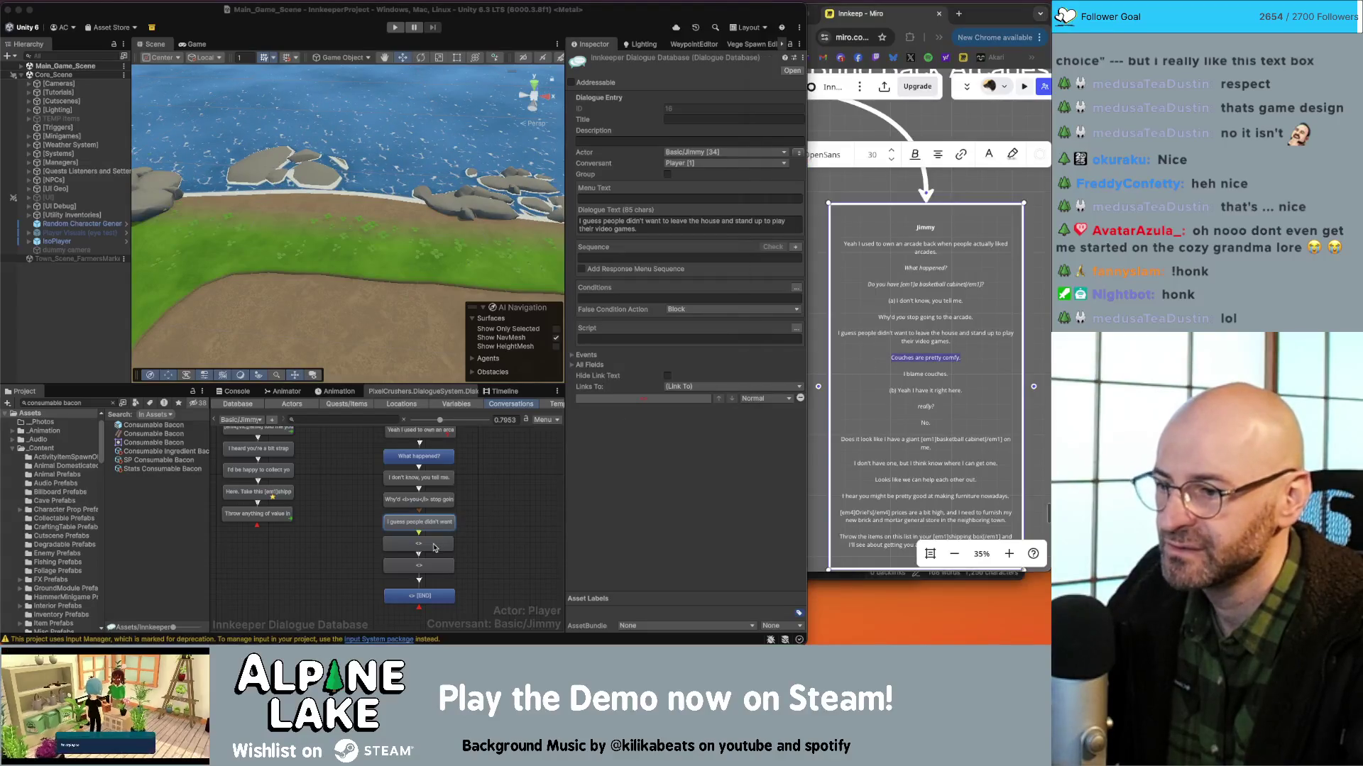
left_click(681, 220)
type("Couches are pretty comfy.")
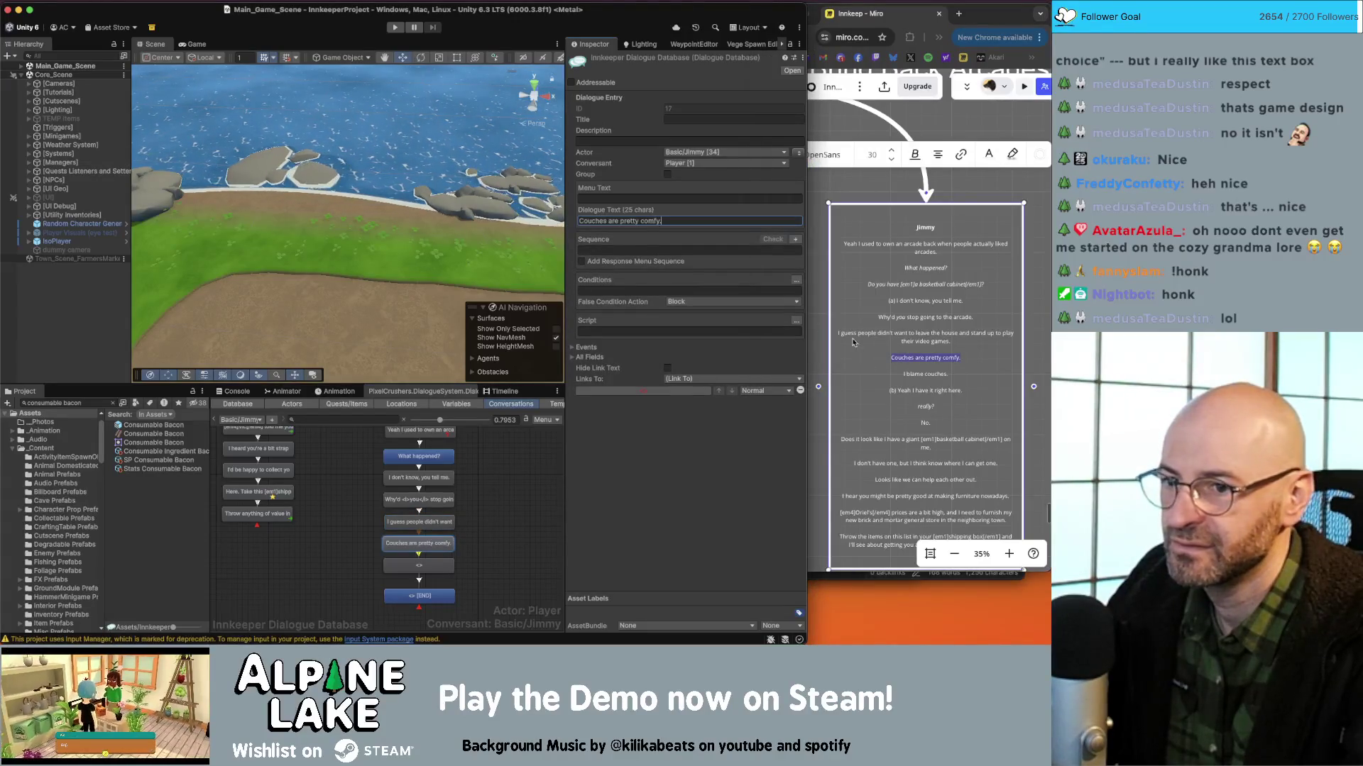
left_click(856, 343)
left_click_drag(958, 374, 912, 378)
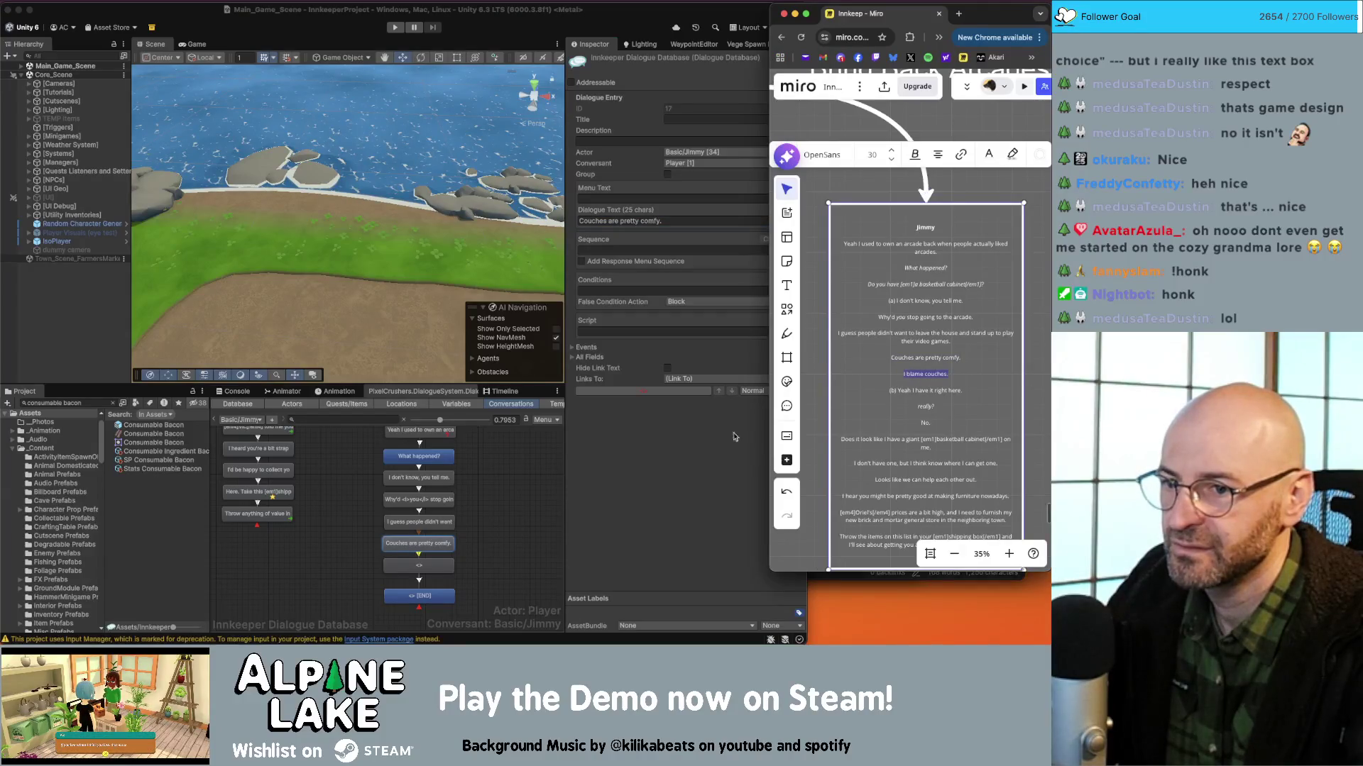
left_click(418, 565)
left_click(625, 221)
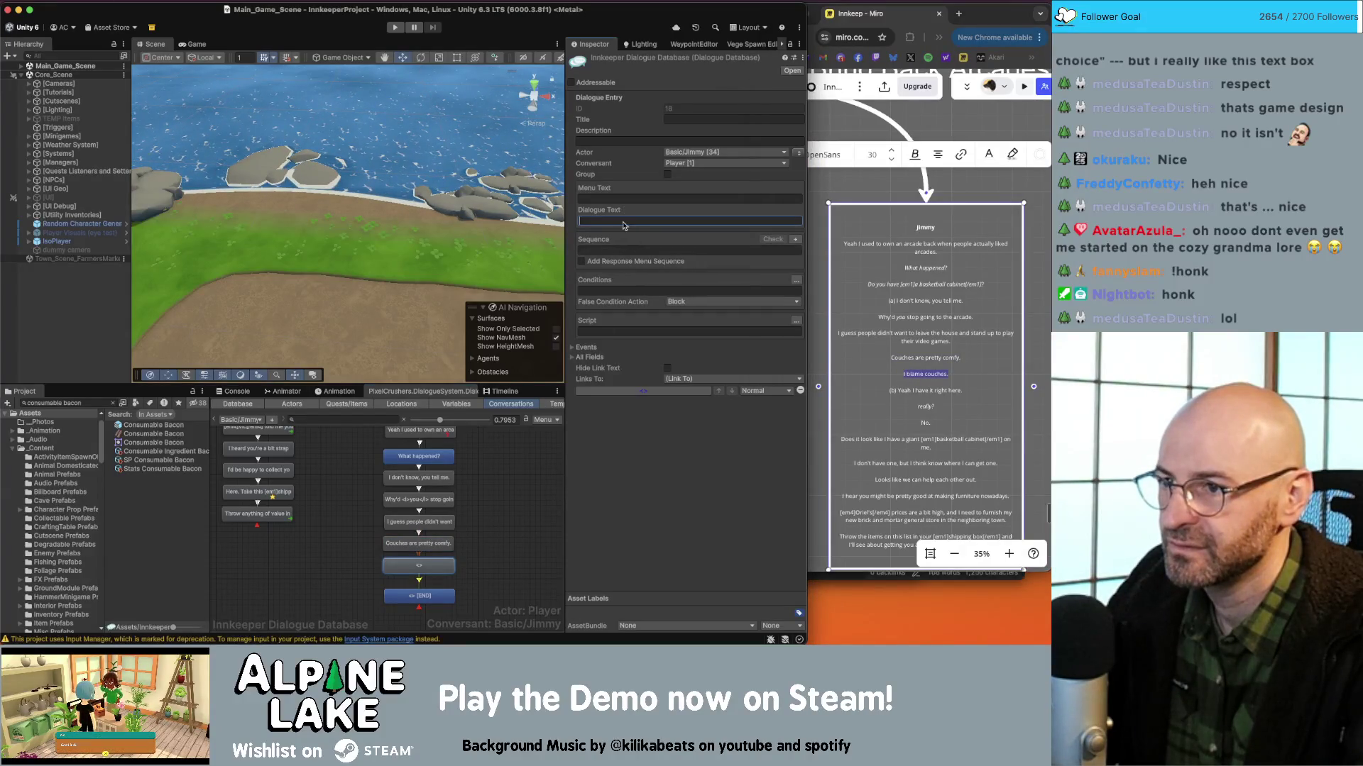
type("I blame couches.")
Copy 'Yeah I have it right here.' from Miro and select the END node.
left_click(898, 390)
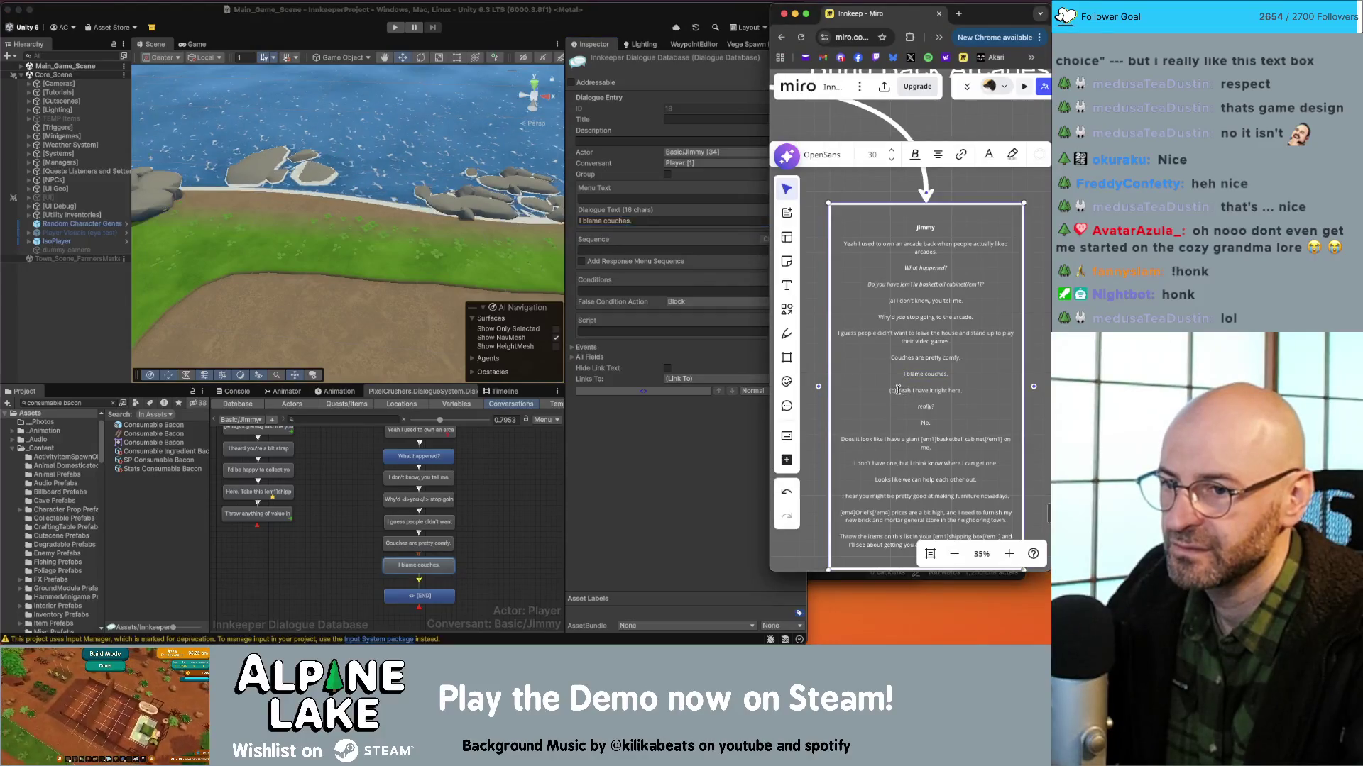
left_click_drag(898, 390, 961, 390)
key("super+c")
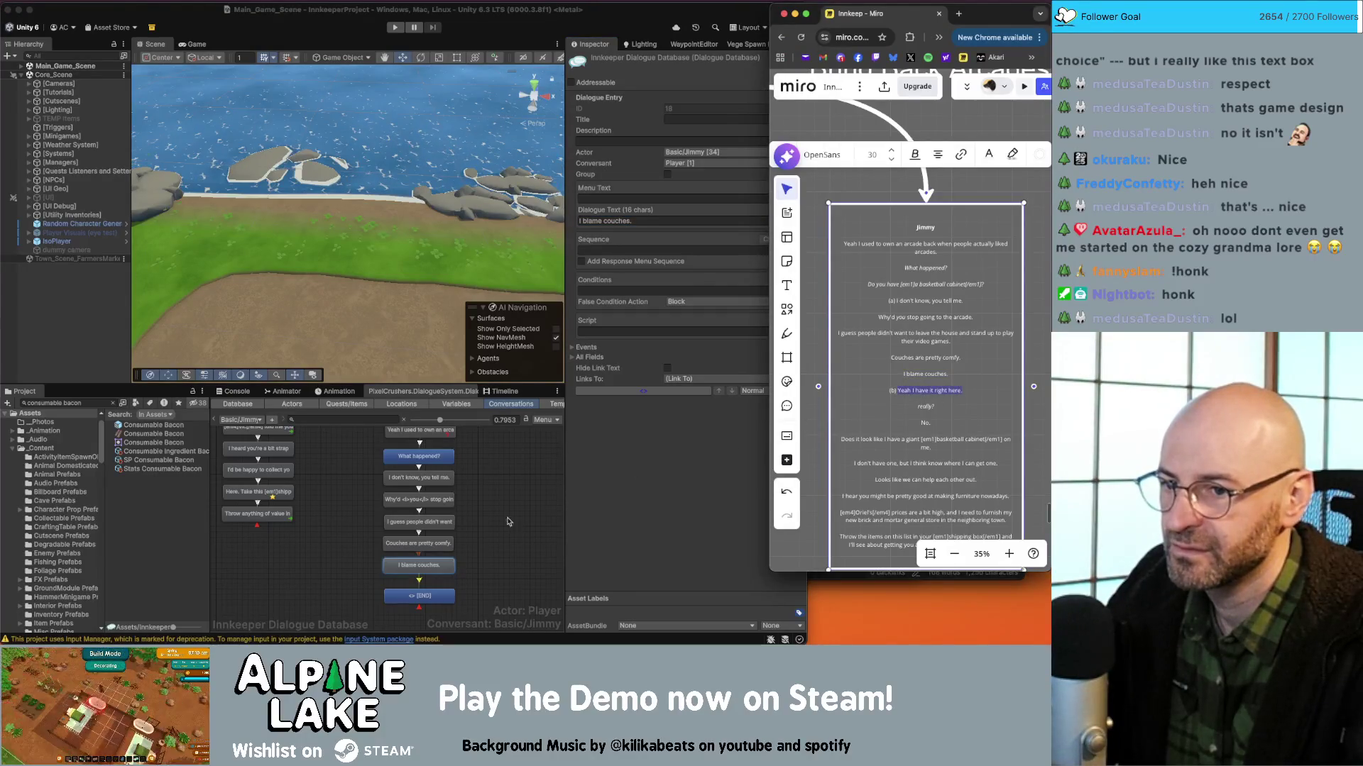
left_click(469, 564)
left_click_drag(475, 571, 485, 503)
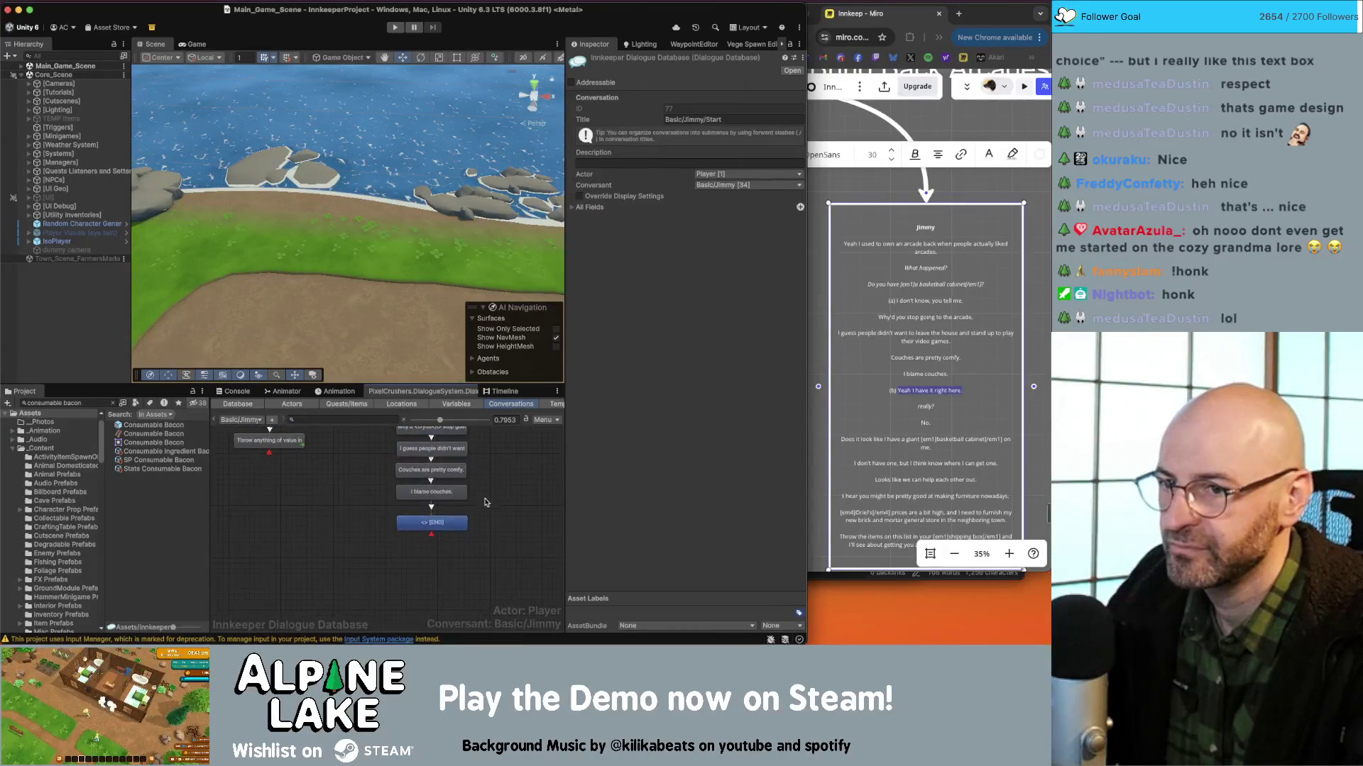
left_click(458, 526)
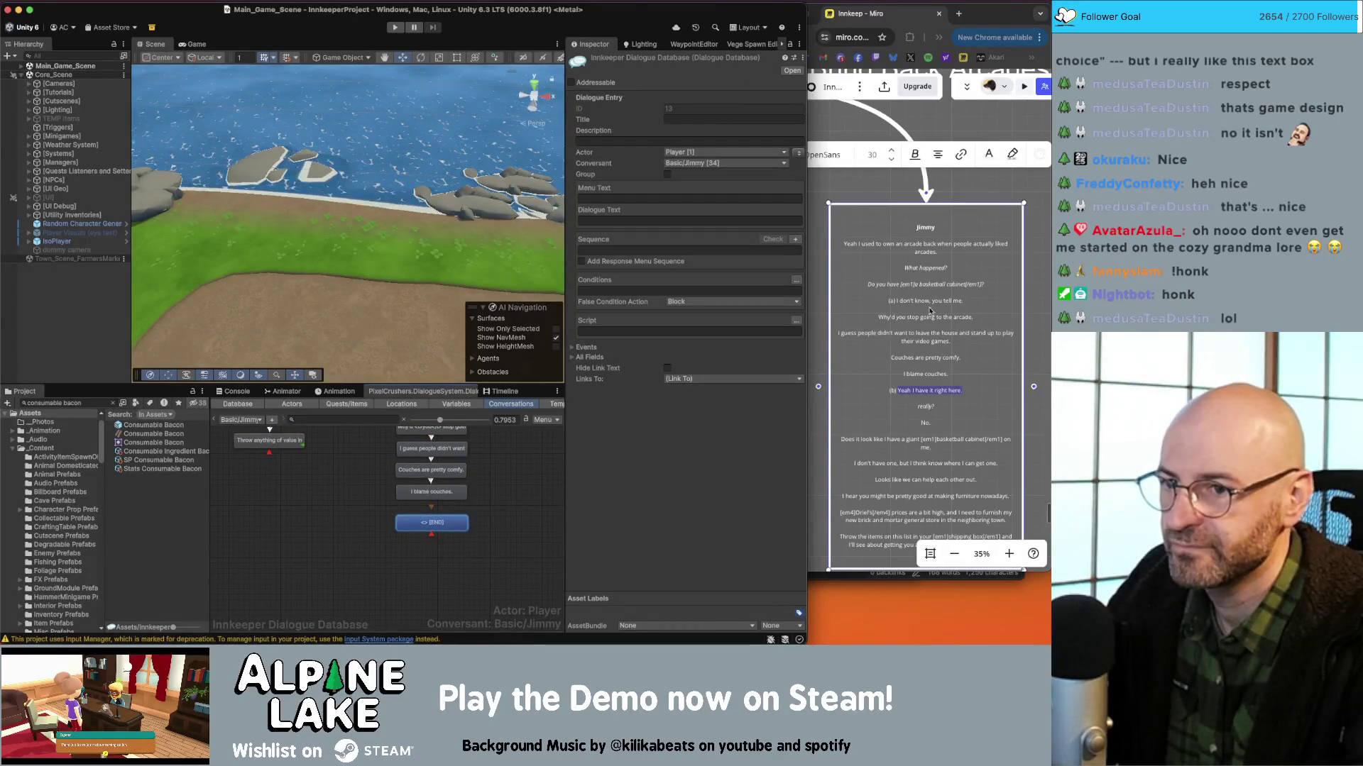
Insert a child node before END with the line 'Yeah I have it right here.'.
right_click(465, 523)
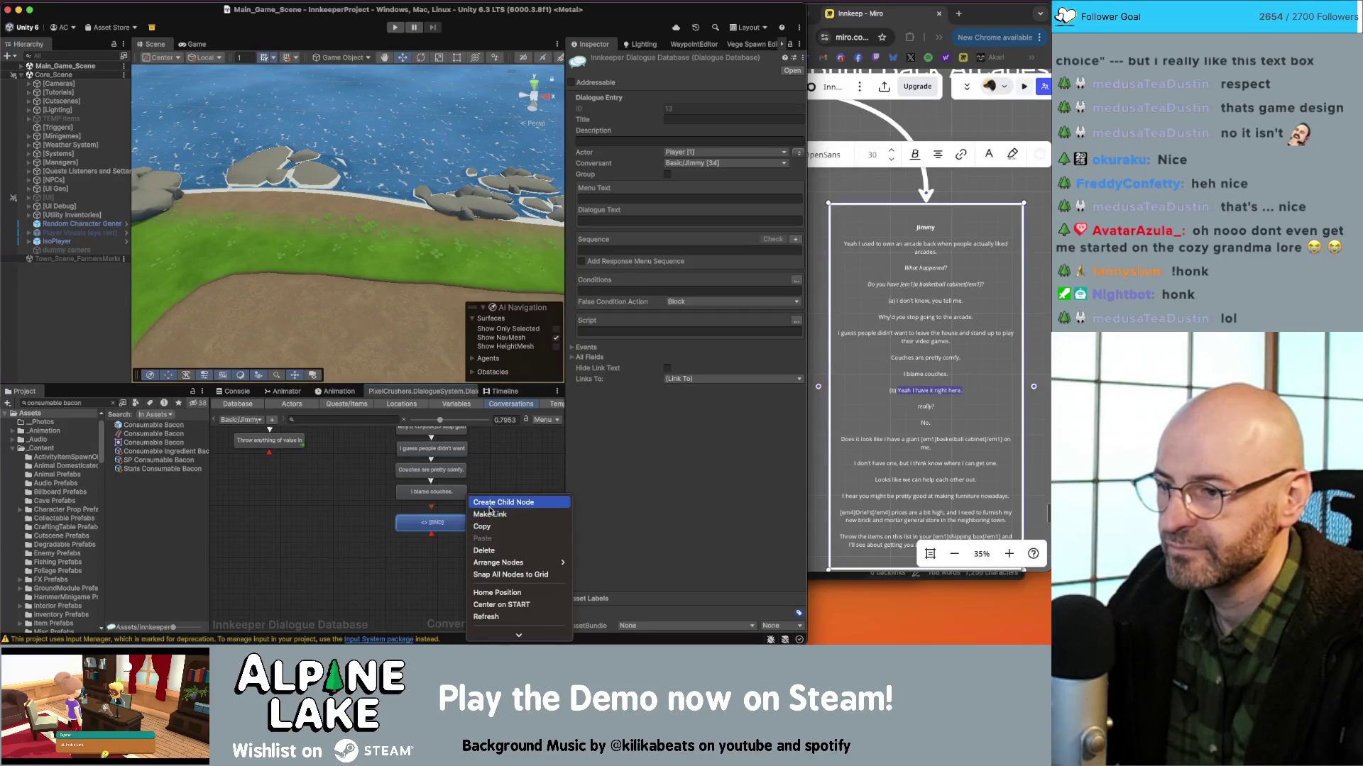
left_click(491, 504)
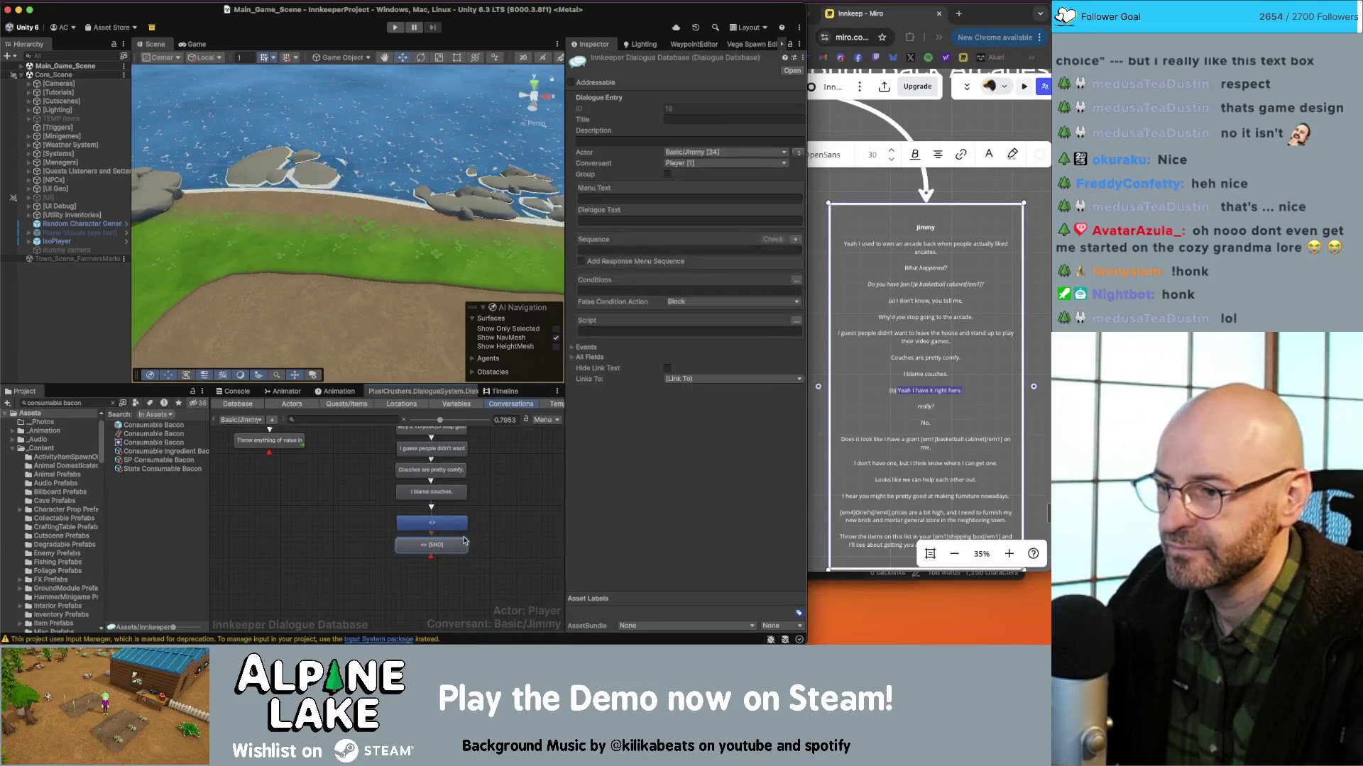
left_click(626, 221)
key("super+v")
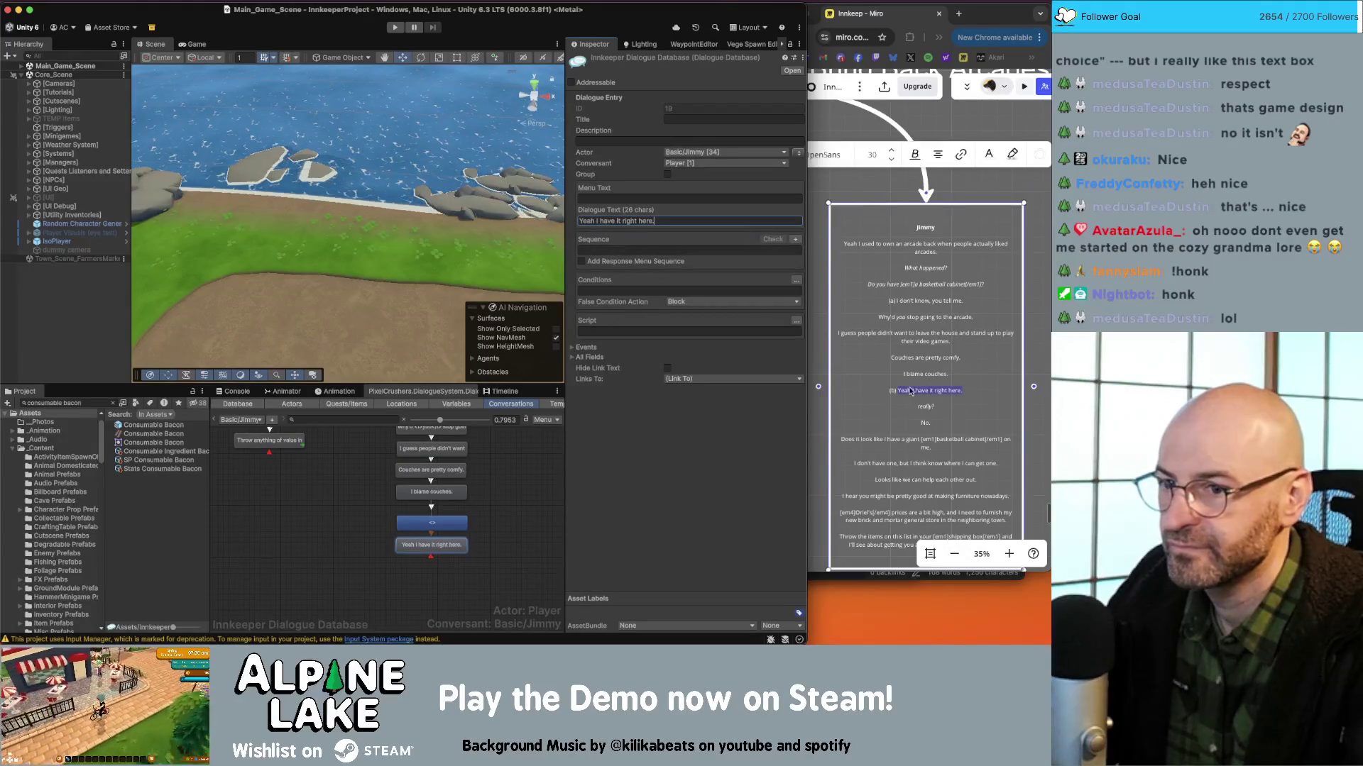
Copy the basketball-cabinet question from Miro into the empty node above.
left_click(928, 301)
left_click(925, 278)
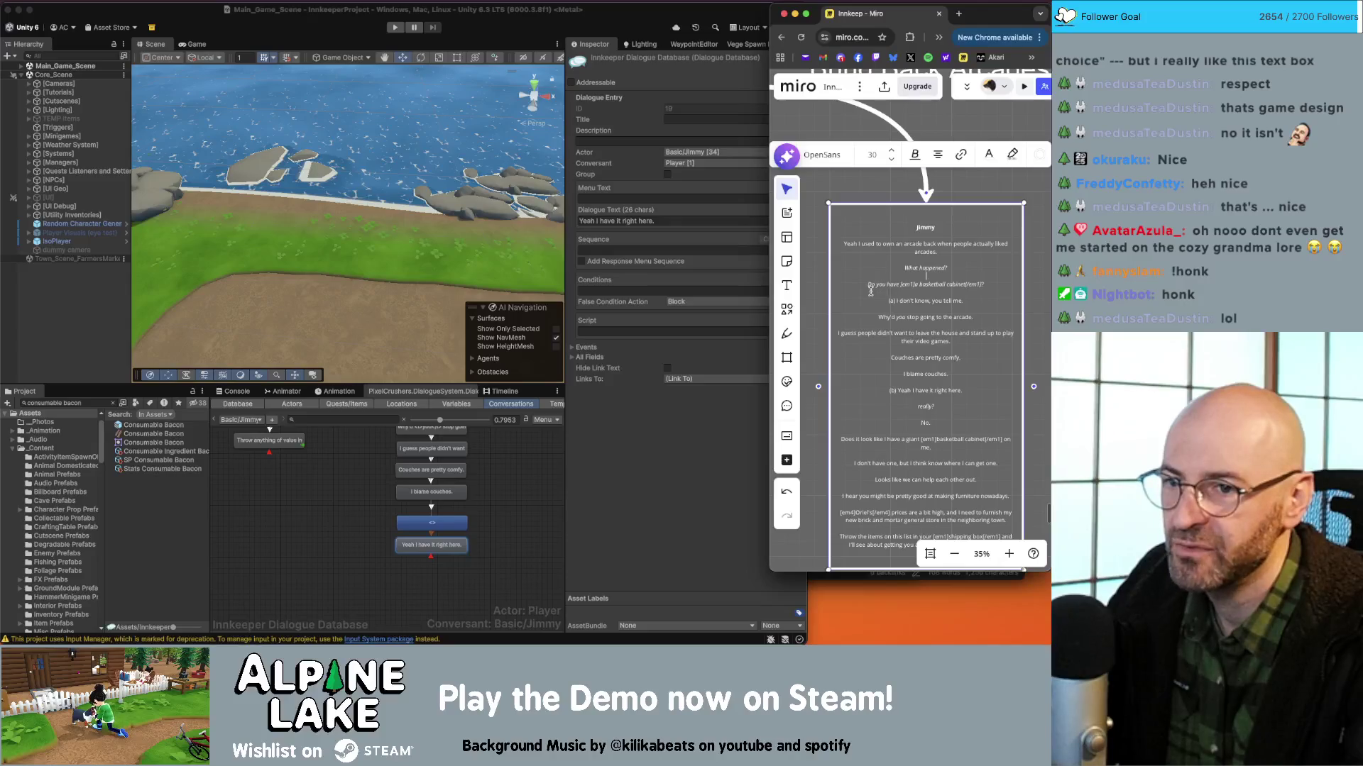
left_click_drag(868, 286, 959, 286)
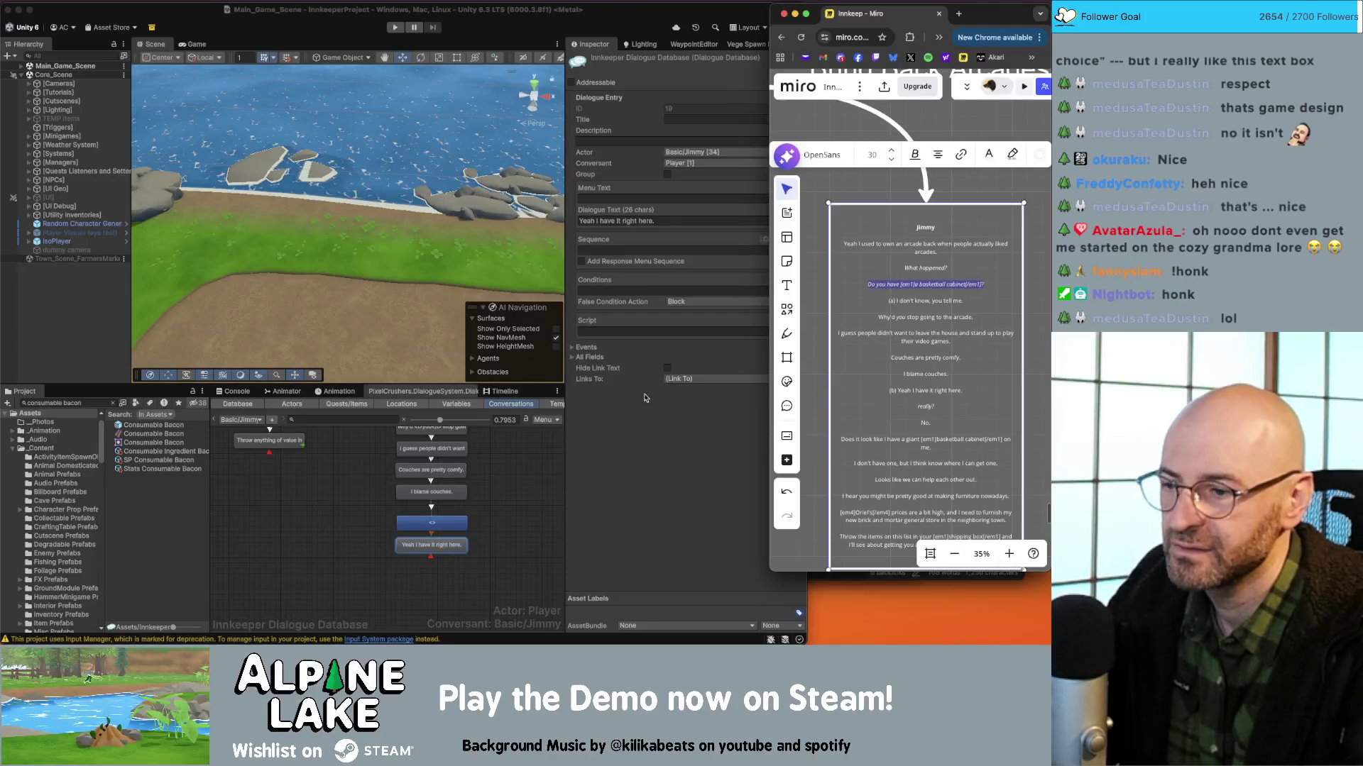
left_click(432, 523)
left_click(623, 220)
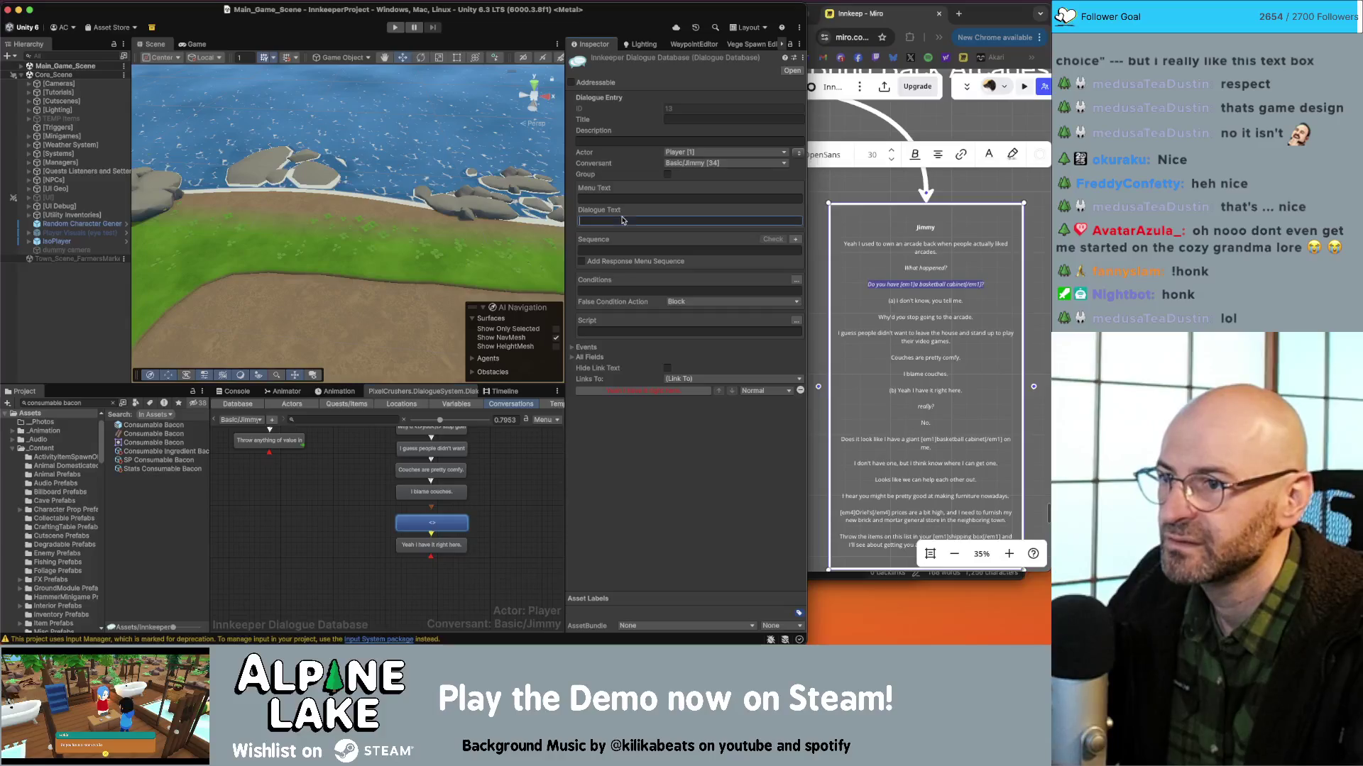
type("Do you have [em1]a basketball cabinet[/em1]?")
left_click(511, 502)
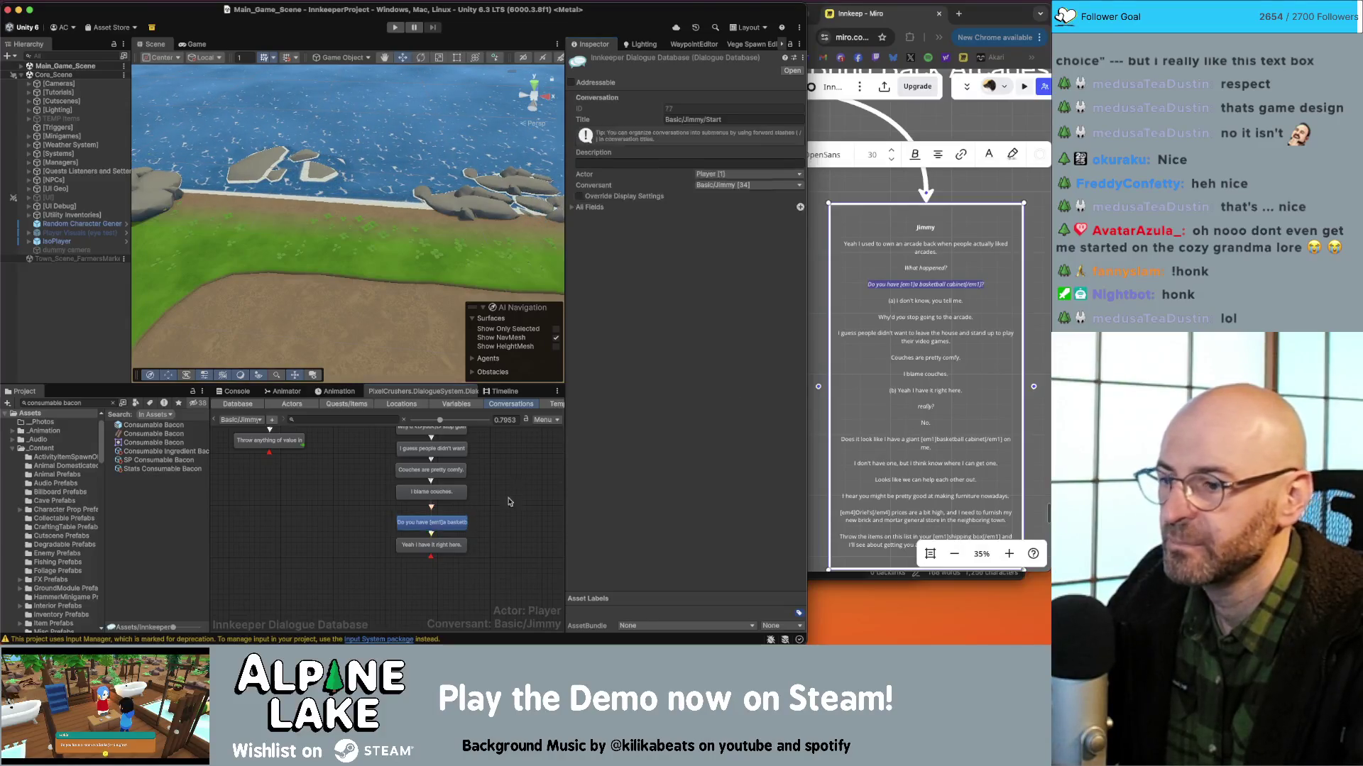
left_click(447, 547)
left_click(503, 505)
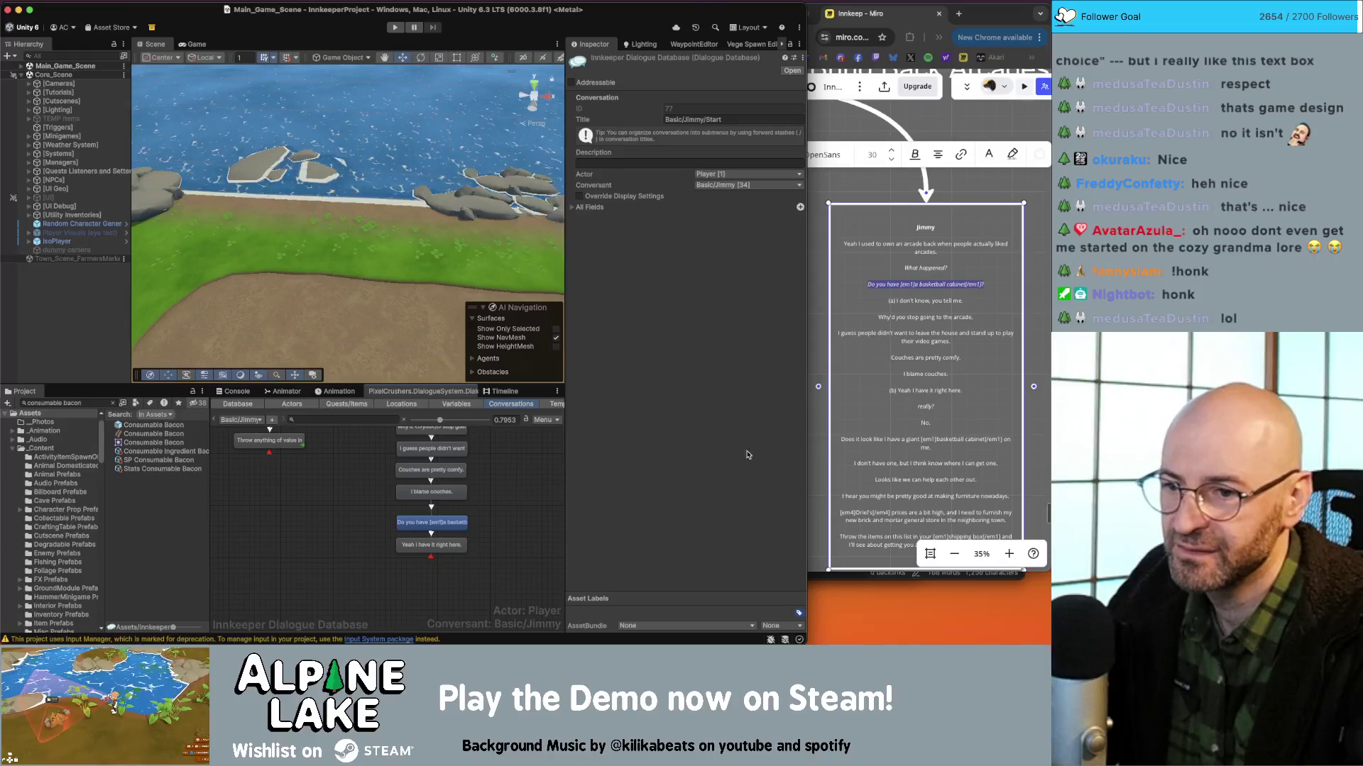
Add a child node after 'Yeah I have it right here.' reading 'Really?'.
left_click(923, 425)
left_click(943, 406)
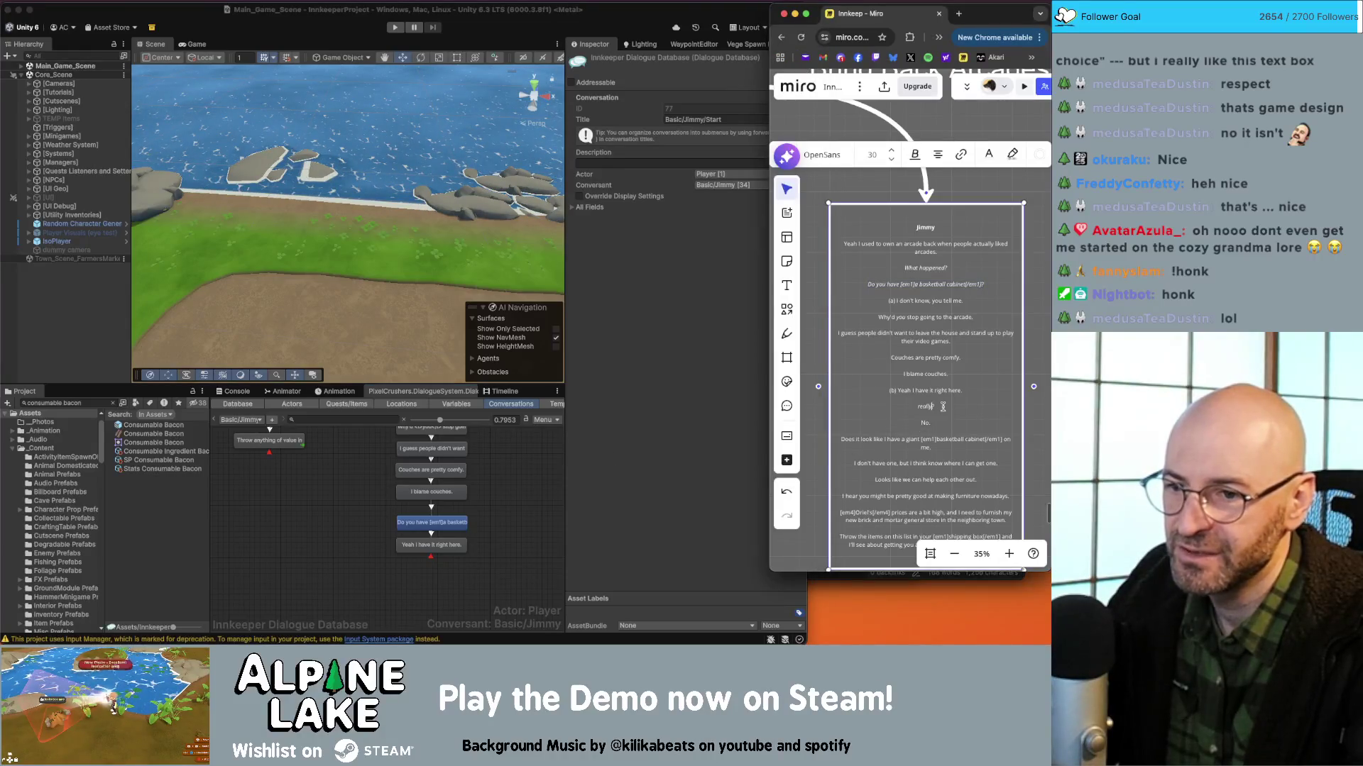
left_click(917, 410)
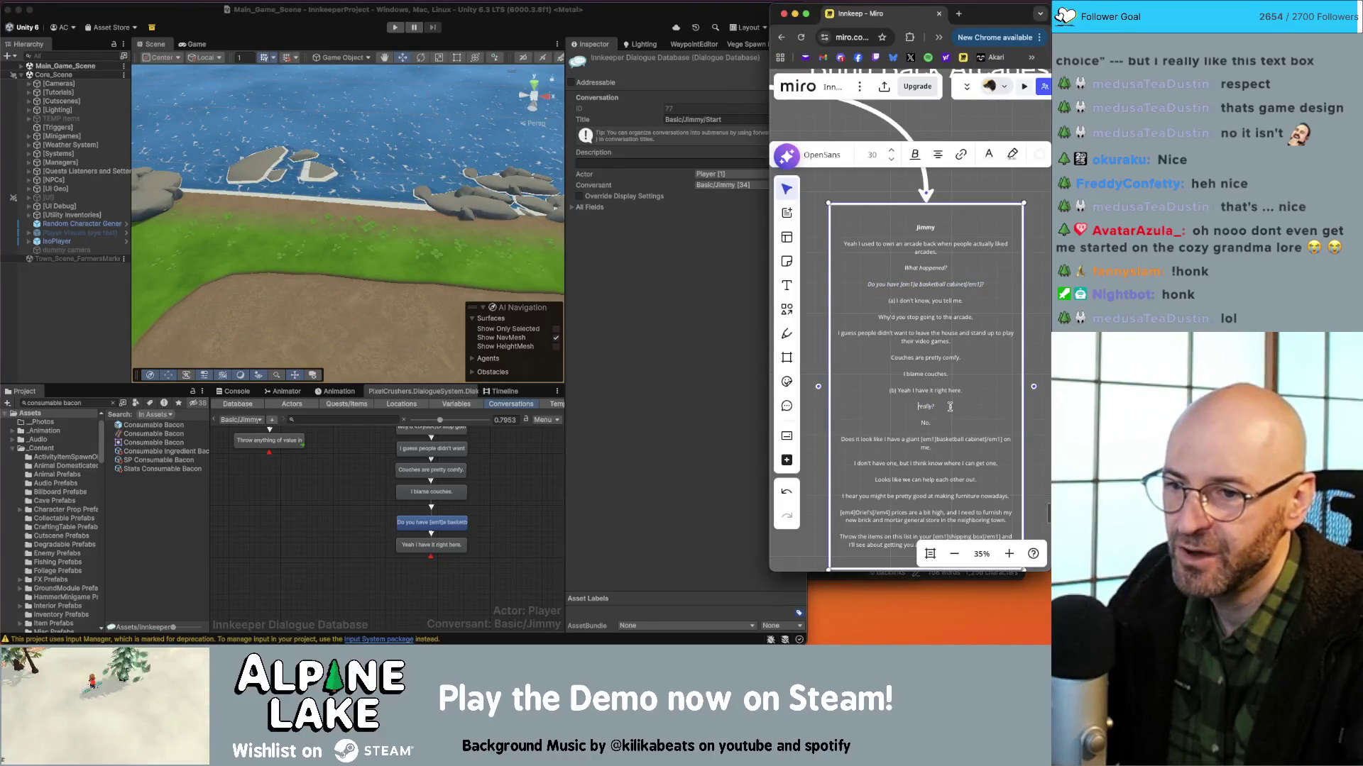
double_click(926, 407)
key("ctrl+c")
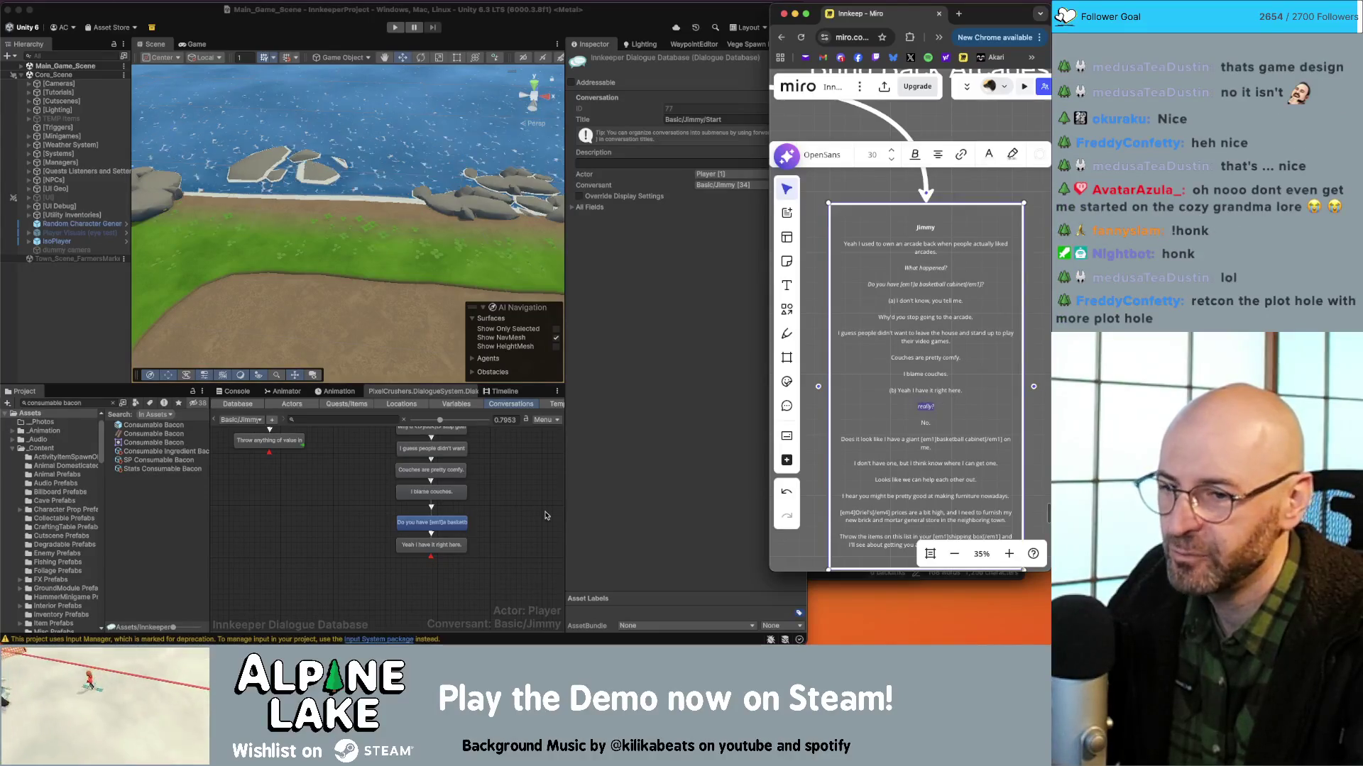
left_click(447, 545)
right_click(448, 545)
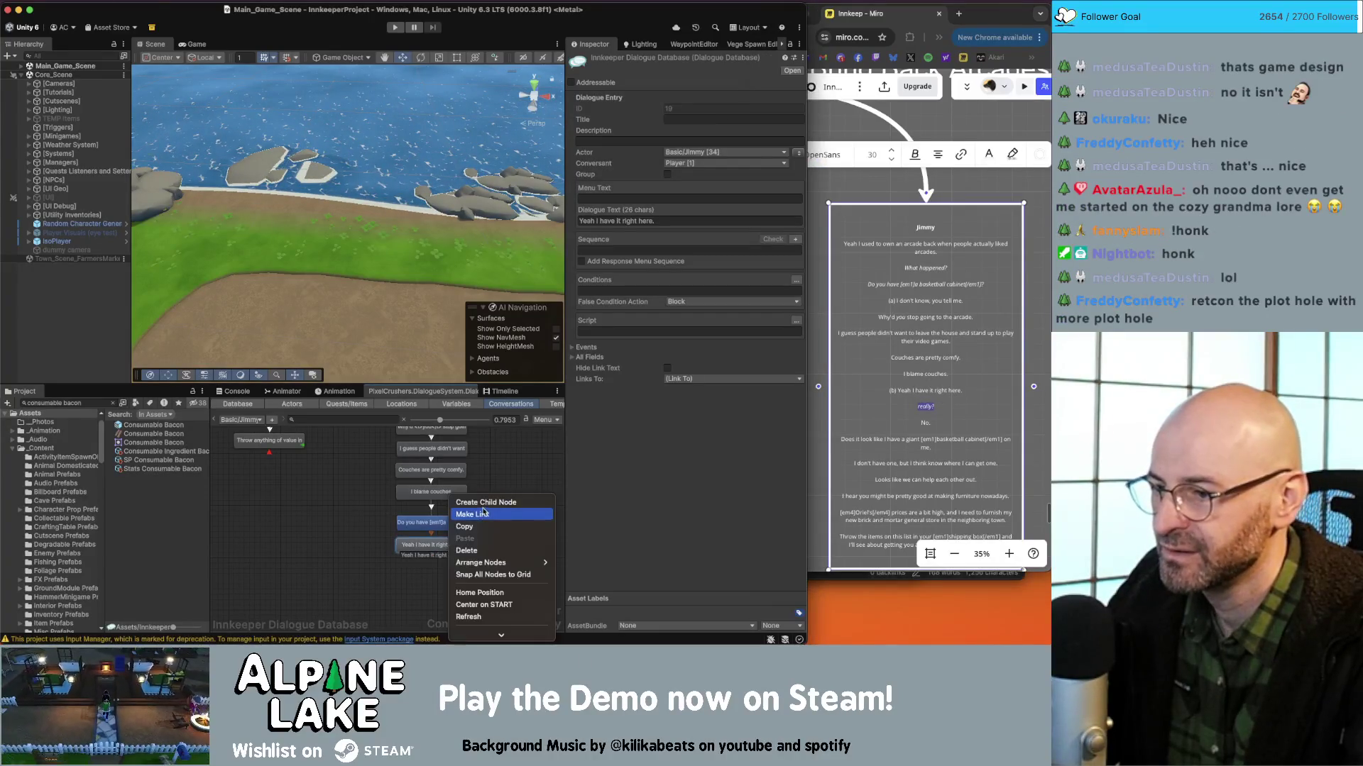
left_click(474, 504)
left_click(713, 221)
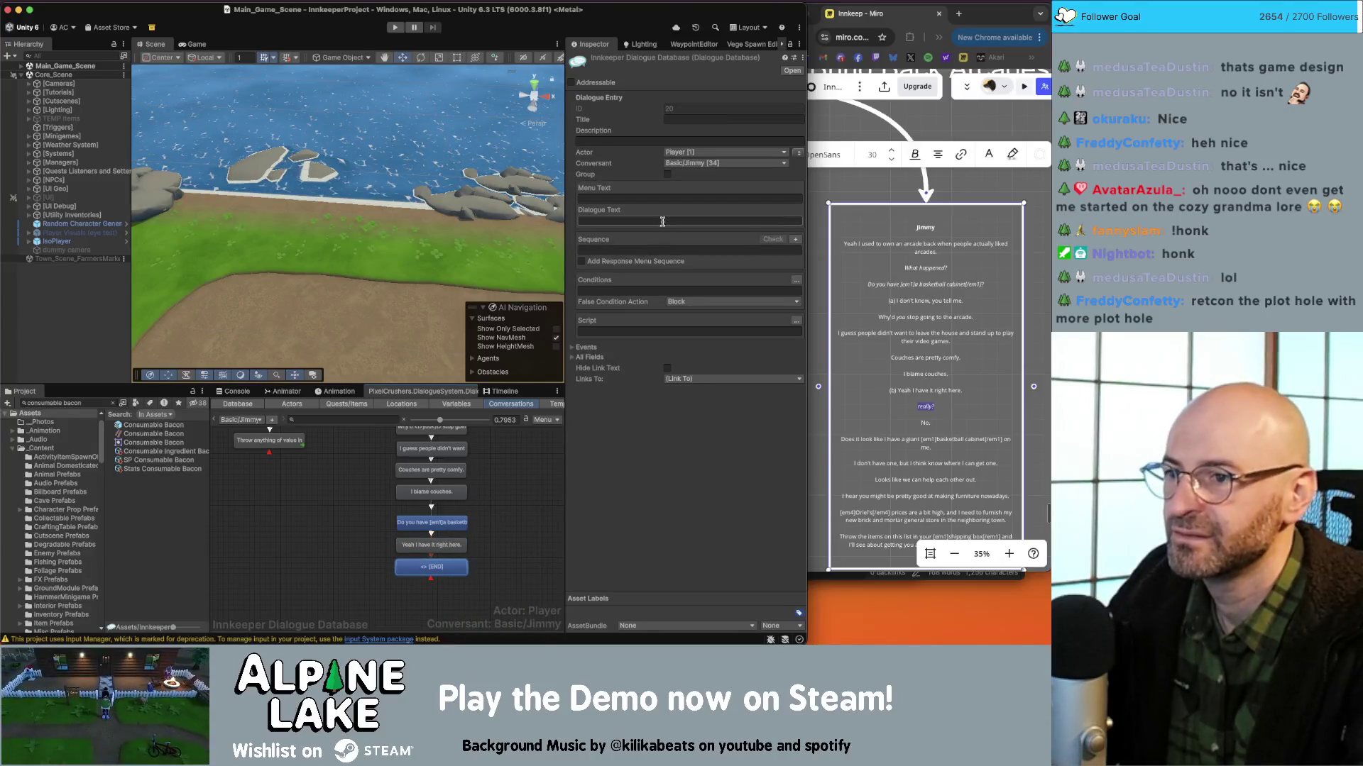
key("ctrl+v")
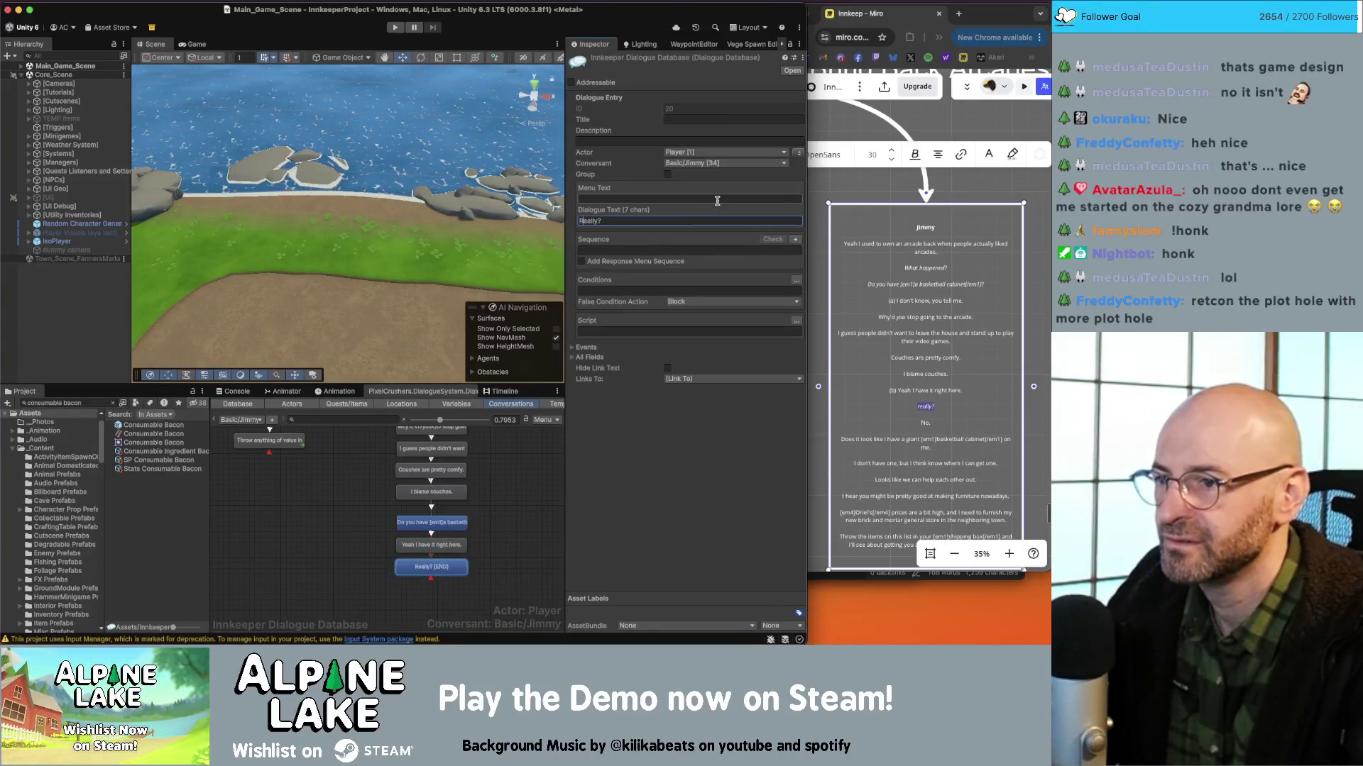
left_click(479, 552)
Add a child node under 'Really?' with the line 'No.'.
scroll(473, 537, "down", 1)
right_click(456, 504)
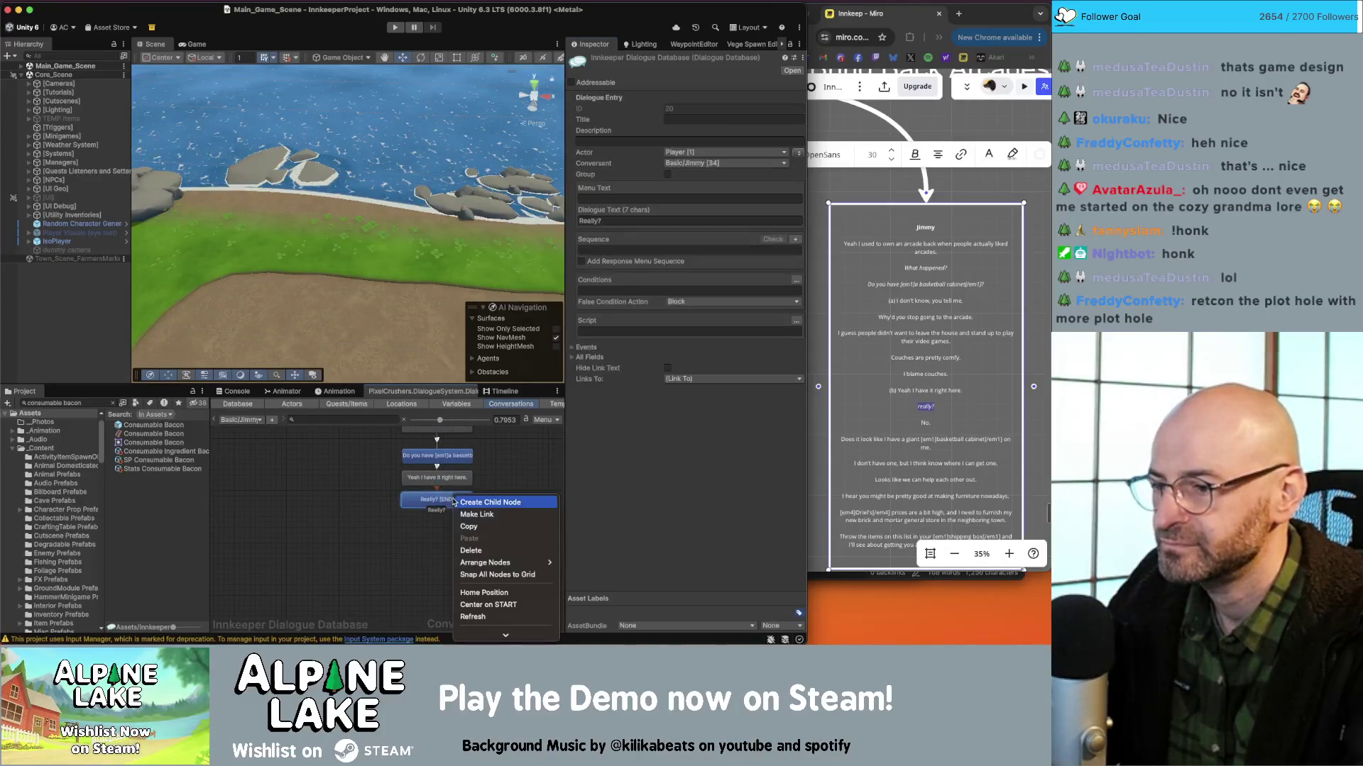
left_click(463, 503)
left_click(899, 379)
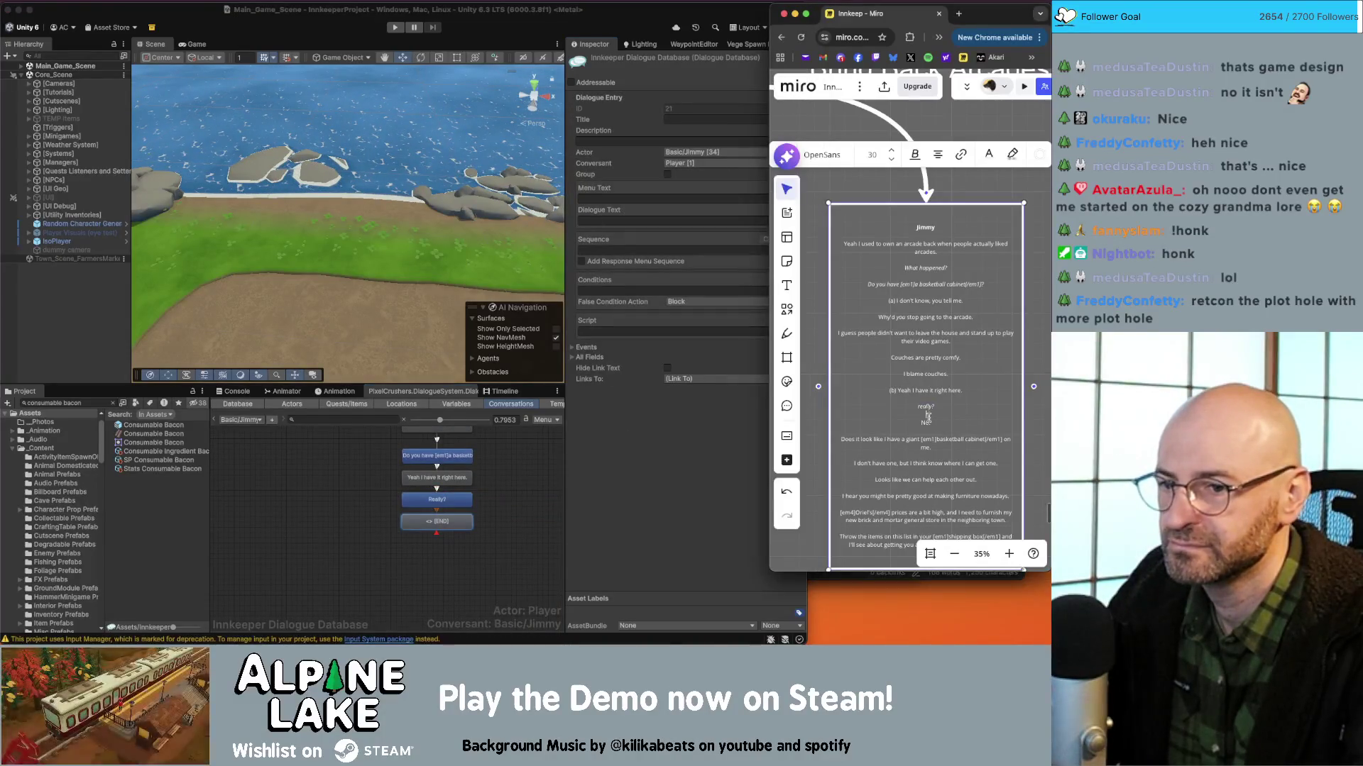
left_click(686, 472)
right_click(462, 498)
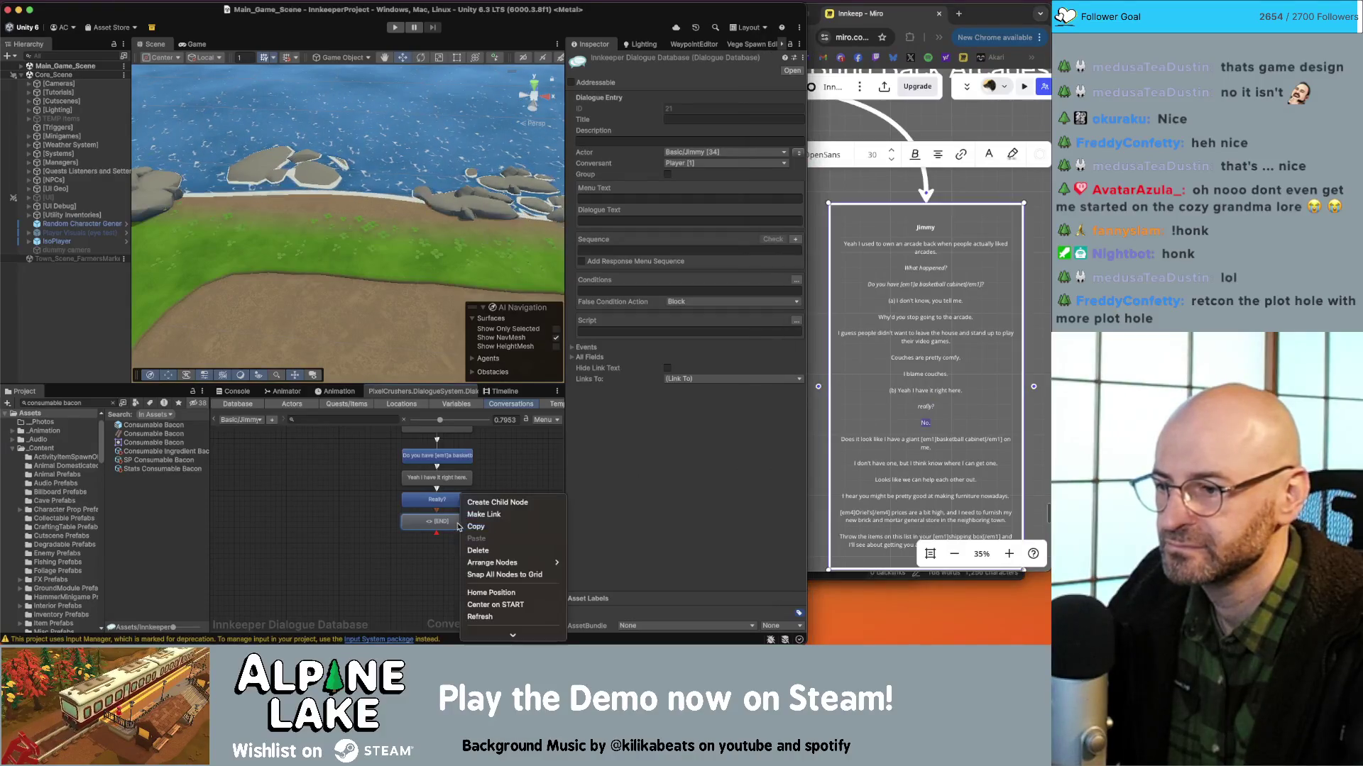
key("Escape")
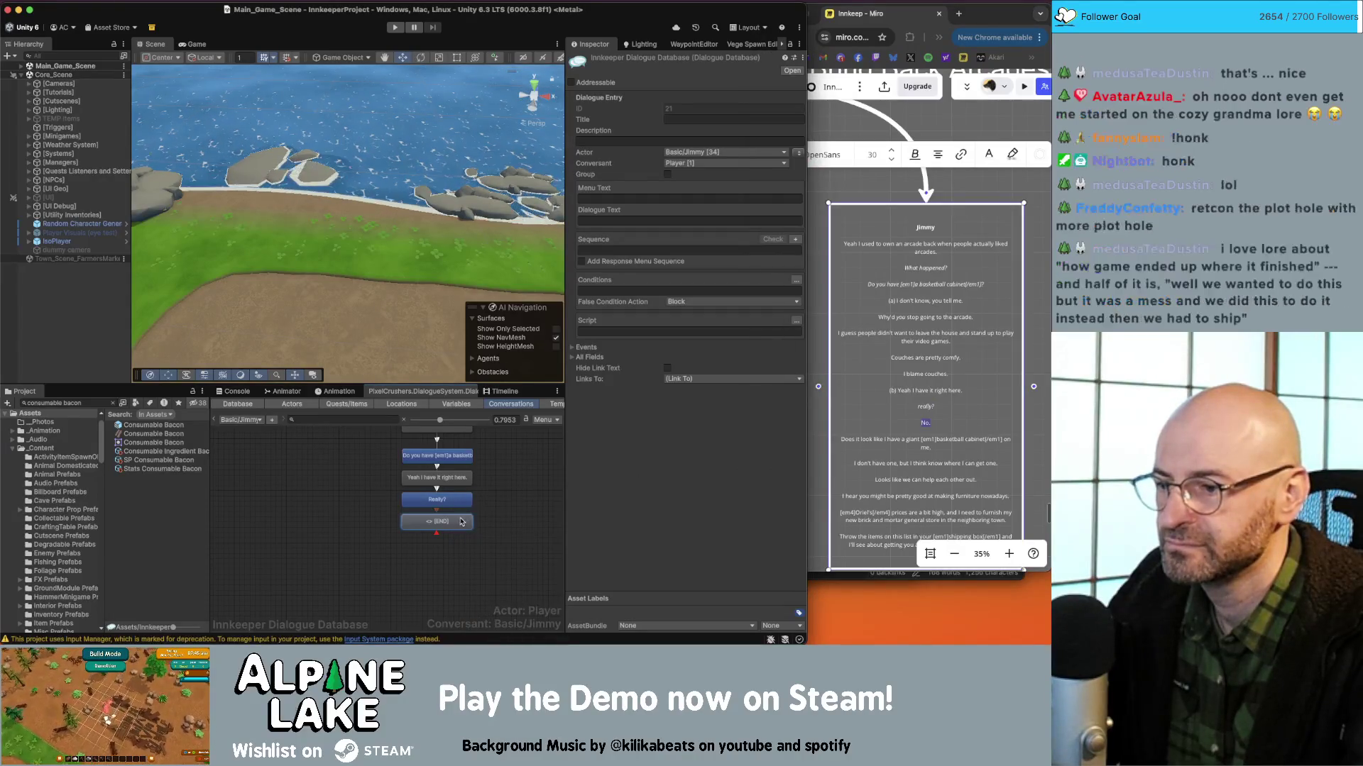
left_click(689, 221)
type("No.")
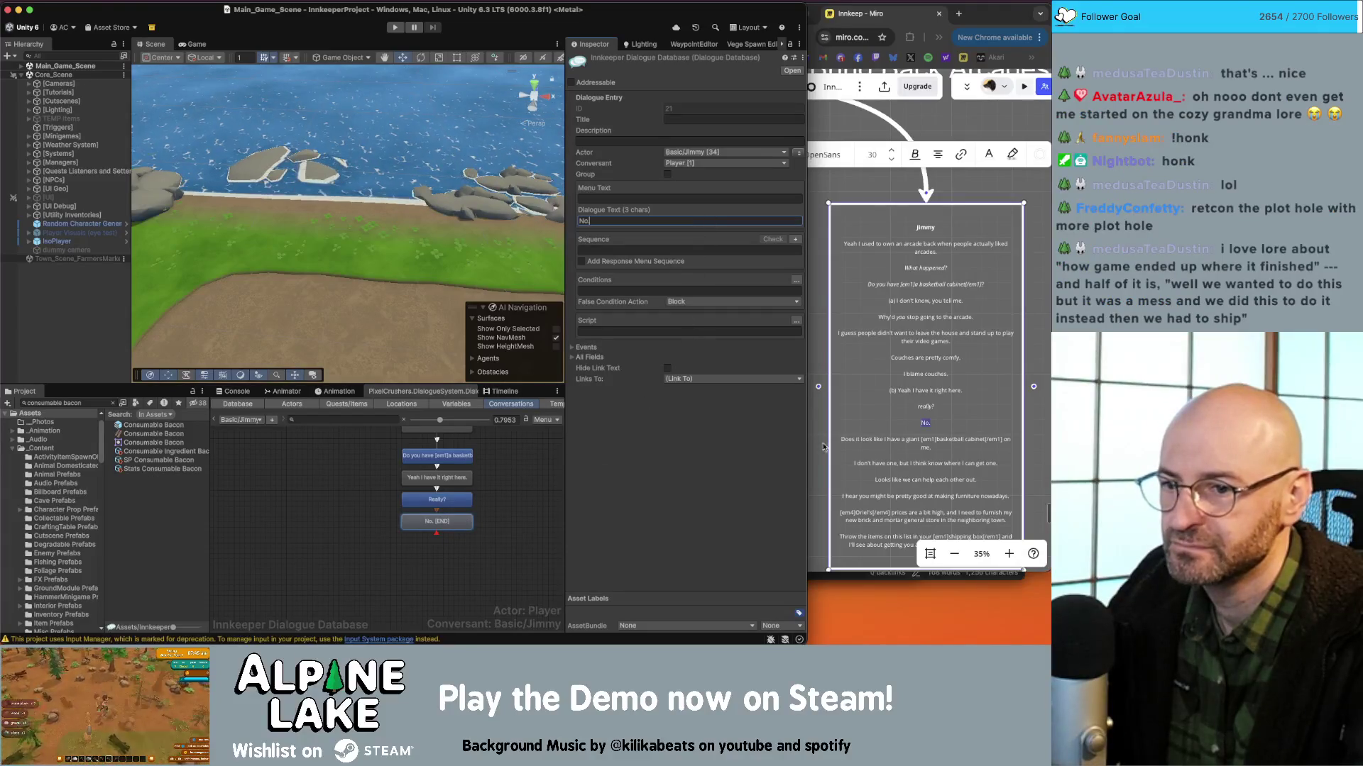
Add an empty child node under 'No.'.
left_click(868, 441)
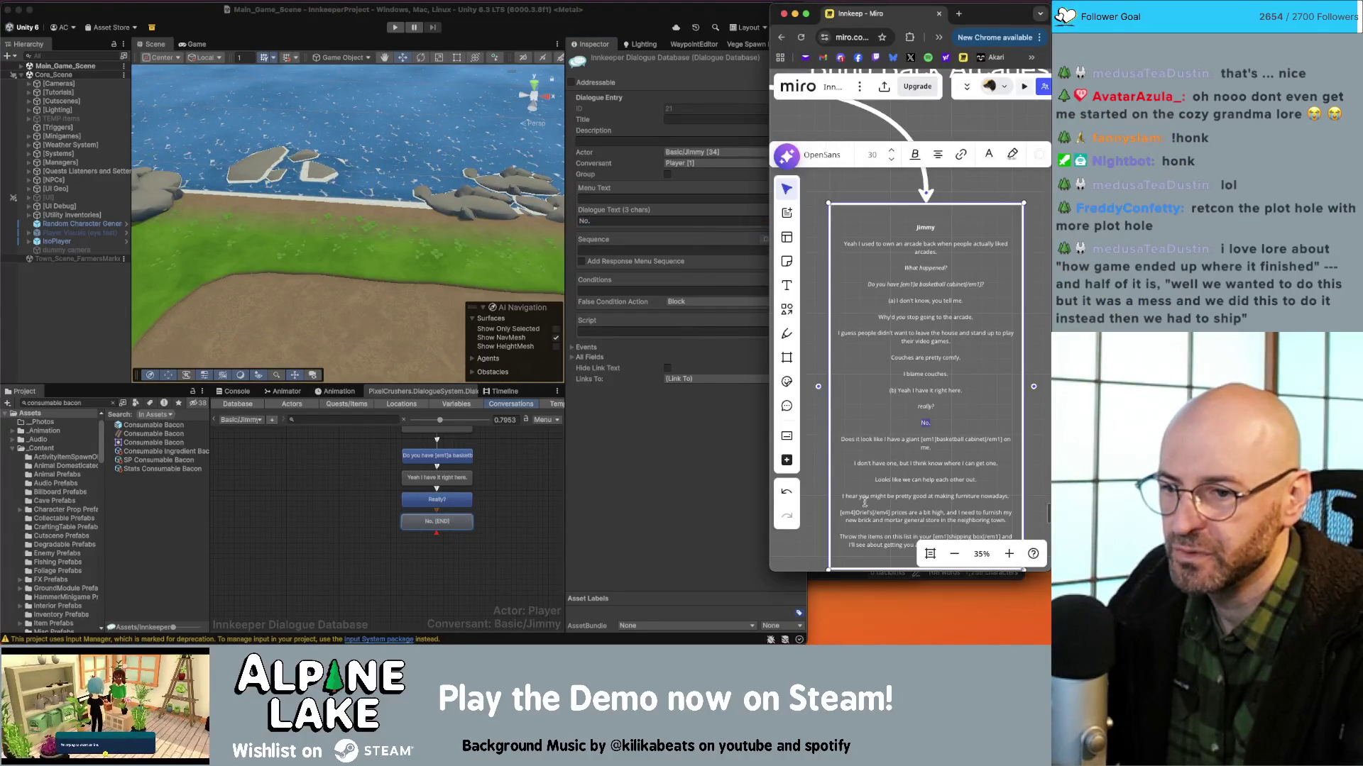
scroll(864, 503, "down", 2)
left_click(460, 530)
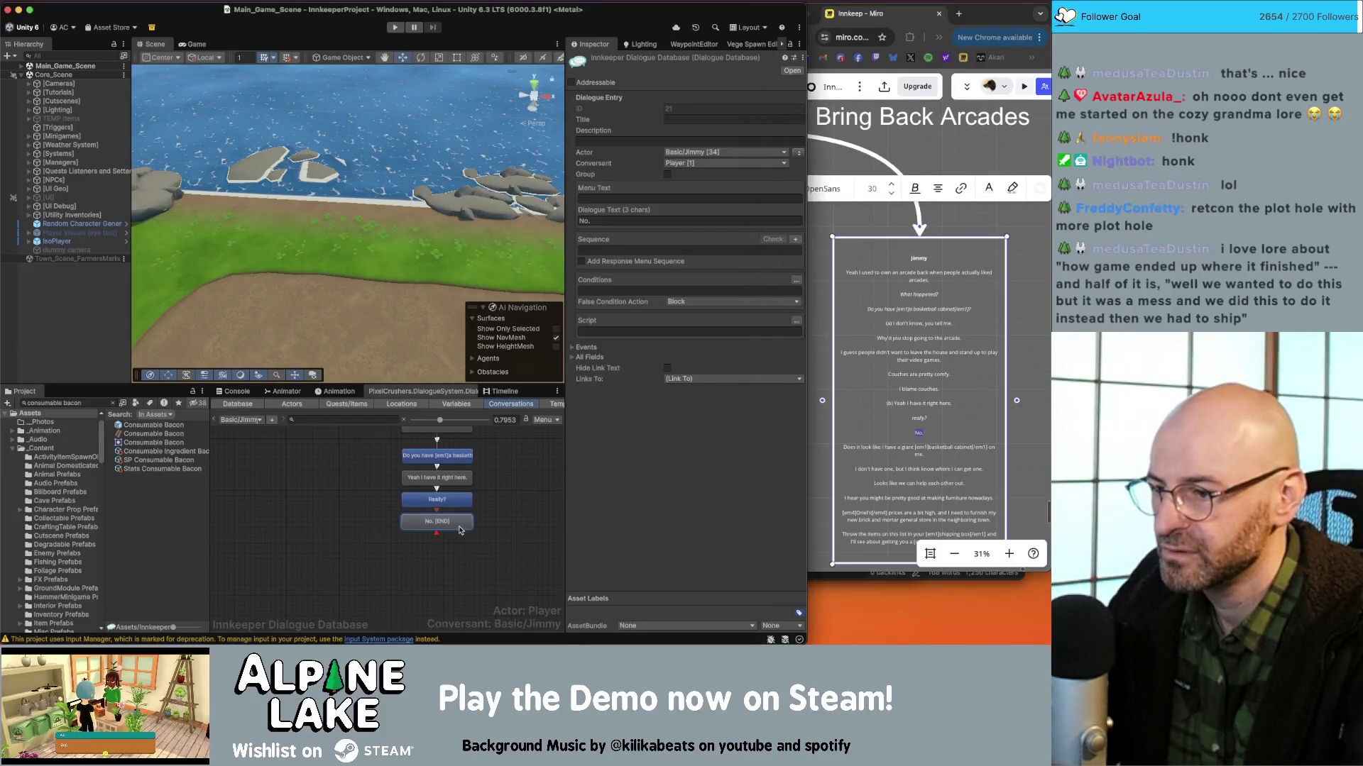
right_click(460, 530)
key("Escape")
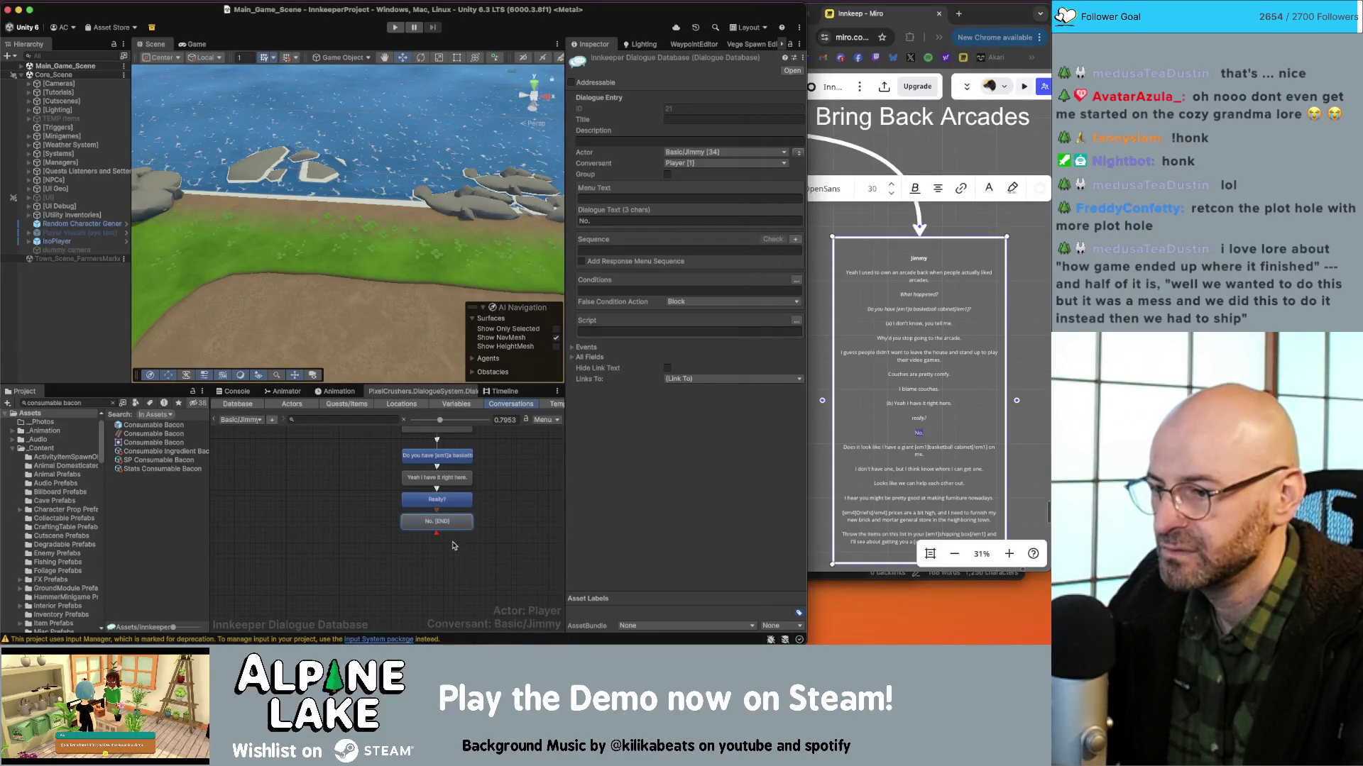
scroll(497, 546, "down", 1)
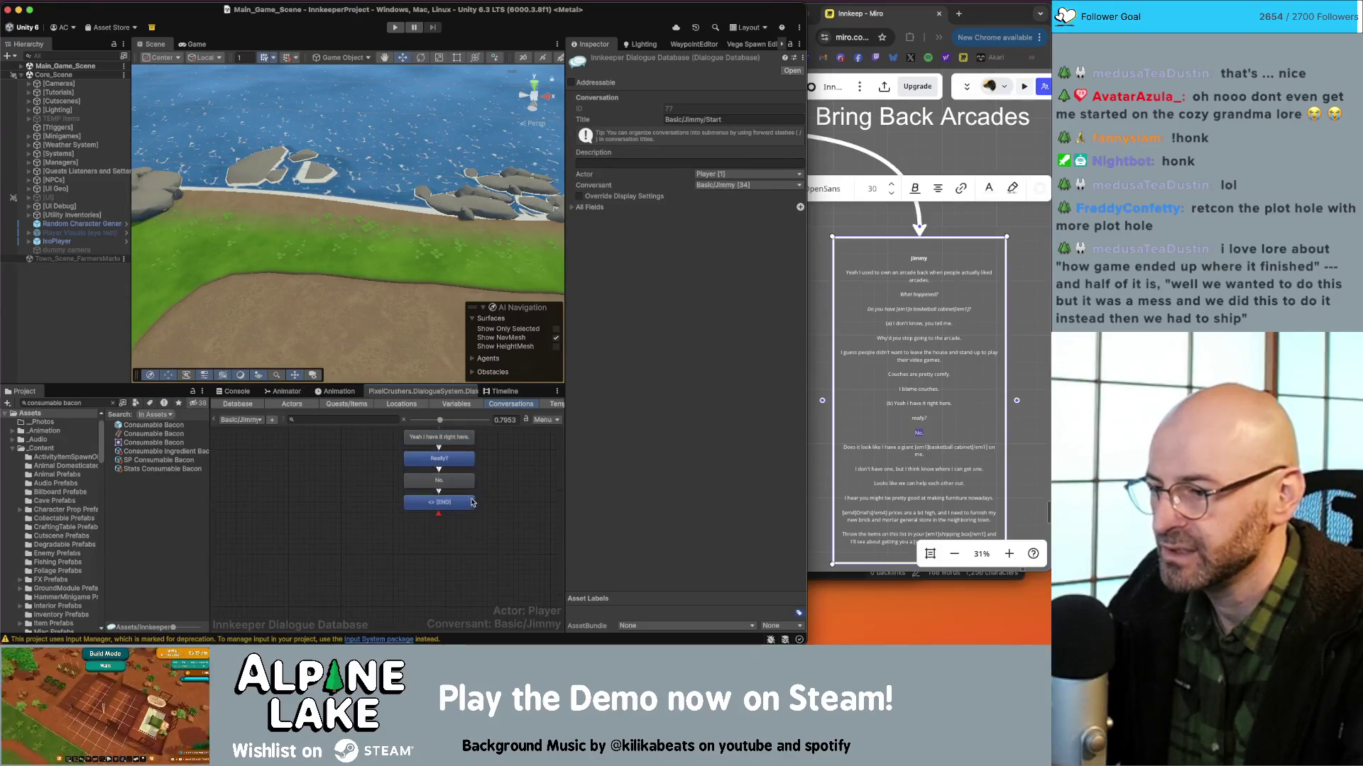
right_click(474, 504)
left_click(504, 503)
Extend the chain with two more empty nodes and arrange the nodes into a column.
right_click(458, 503)
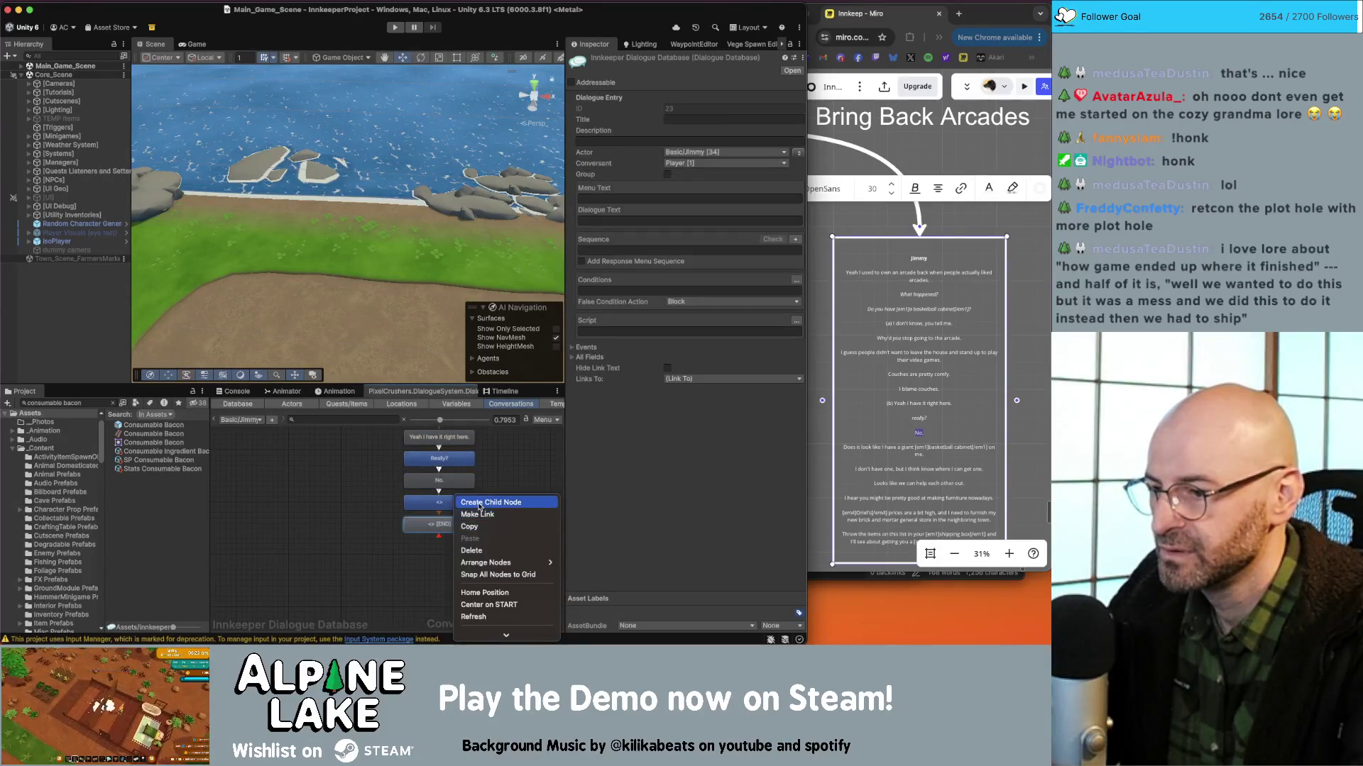
key("Escape")
right_click(454, 496)
left_click(490, 503)
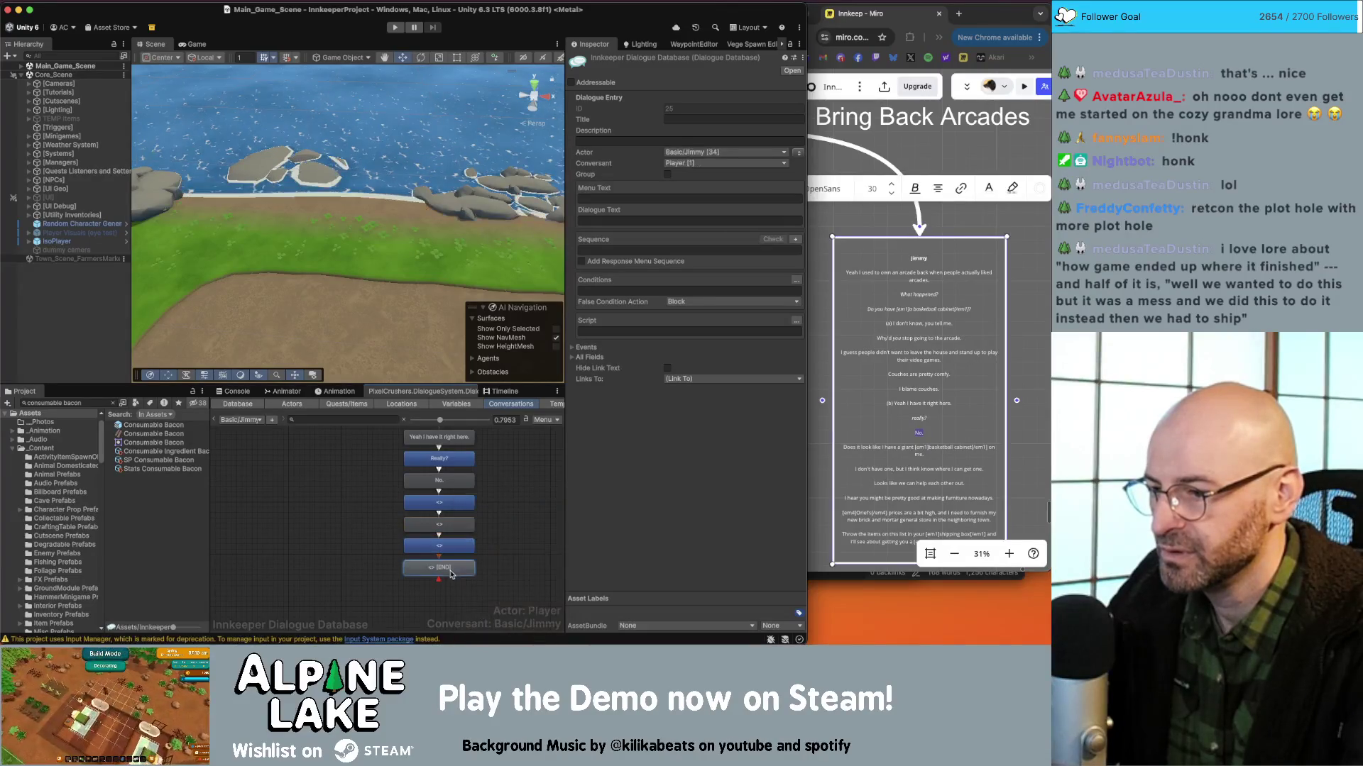
right_click(457, 497)
left_click(484, 503)
right_click(466, 438)
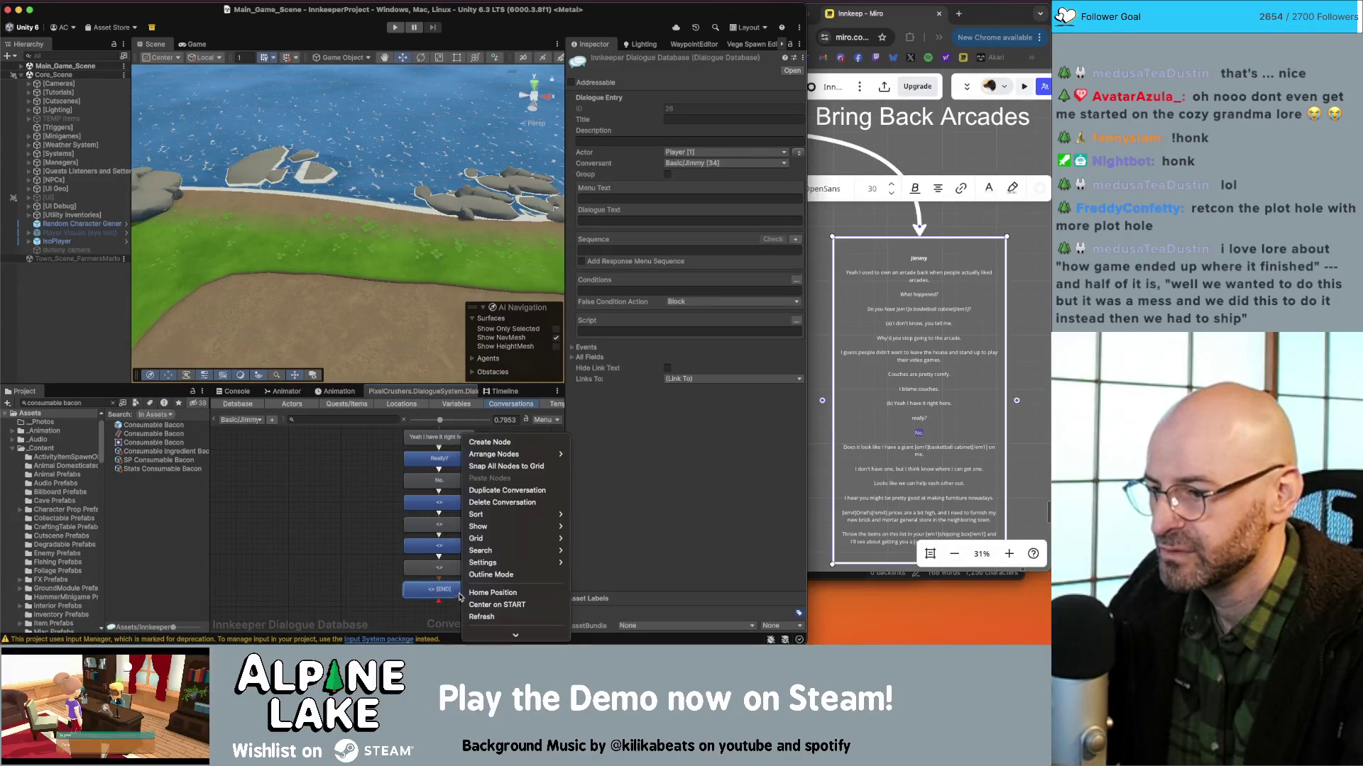
left_click(488, 455)
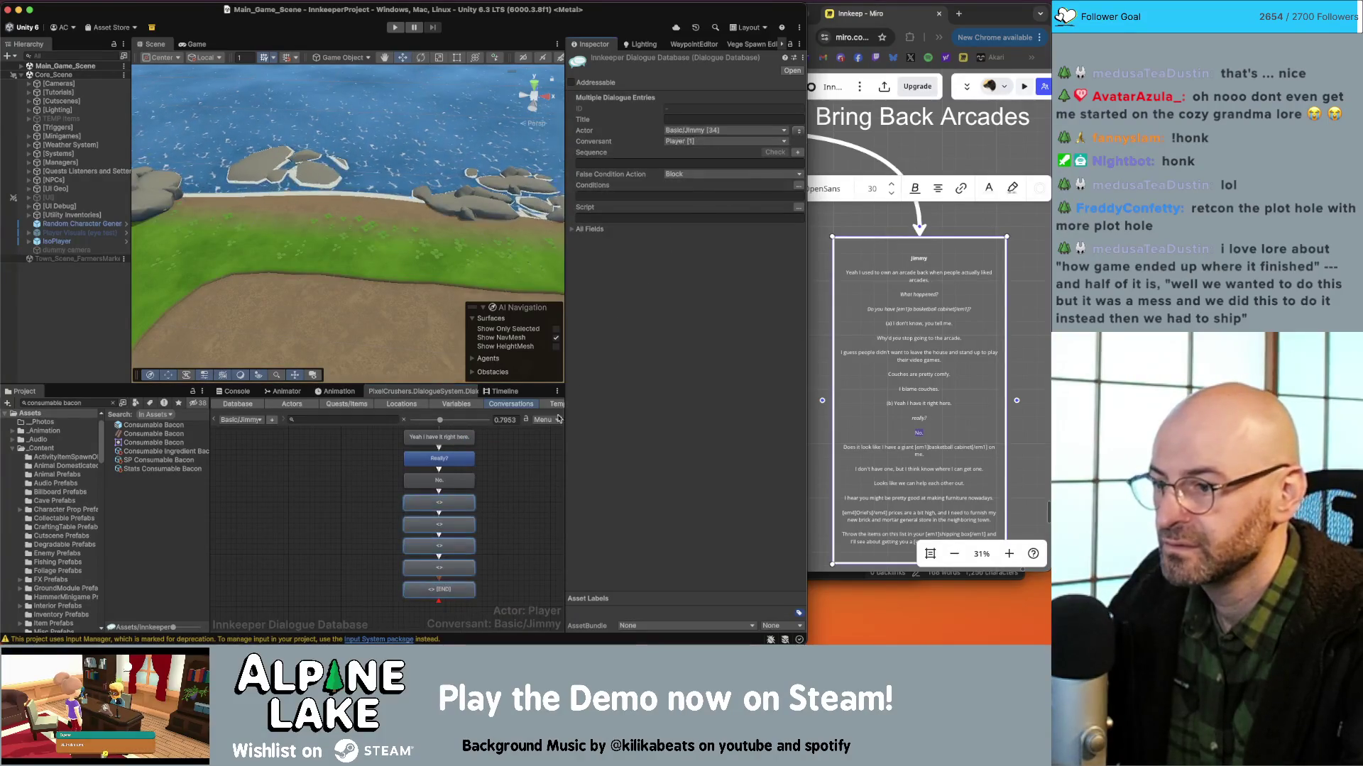
key("Escape")
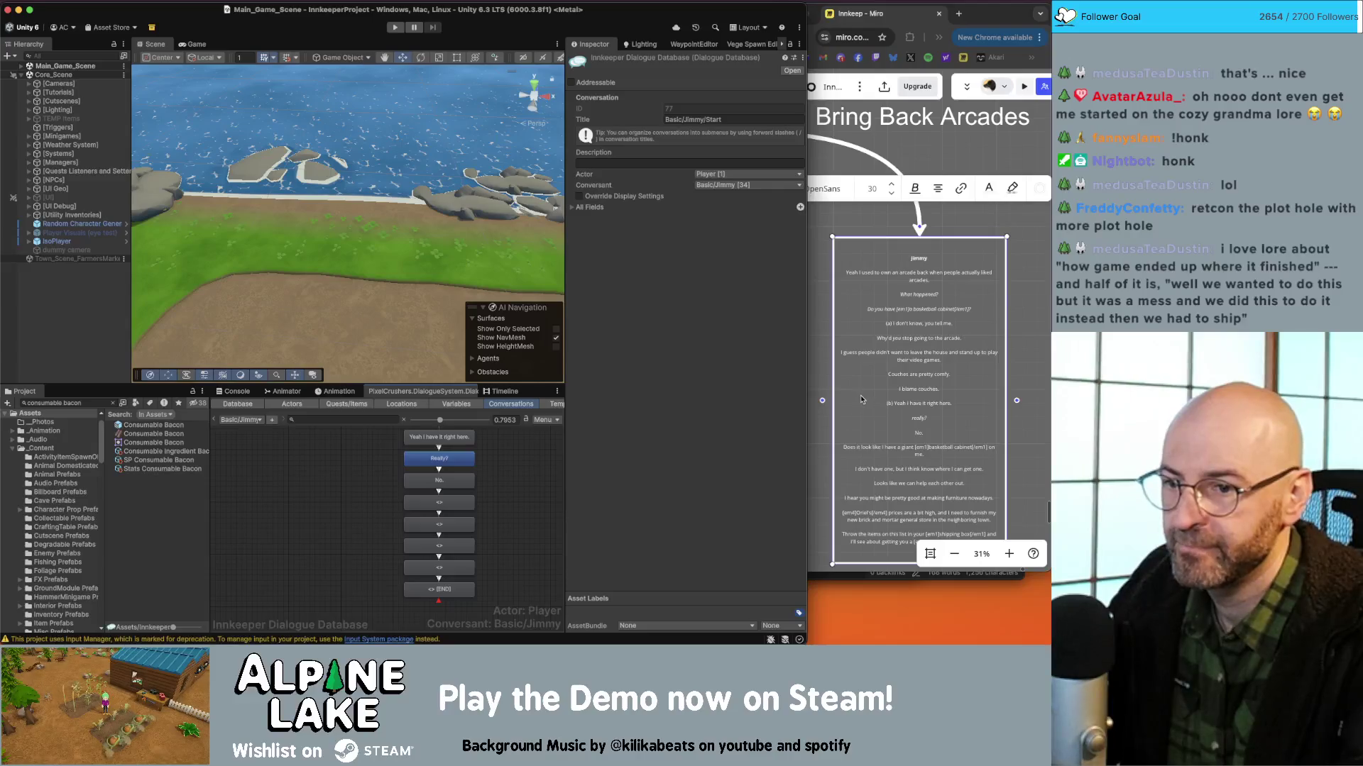
Paste the basketball-cabinet line from Miro into the first empty node.
left_click(1011, 430)
scroll(968, 387, "up", 3)
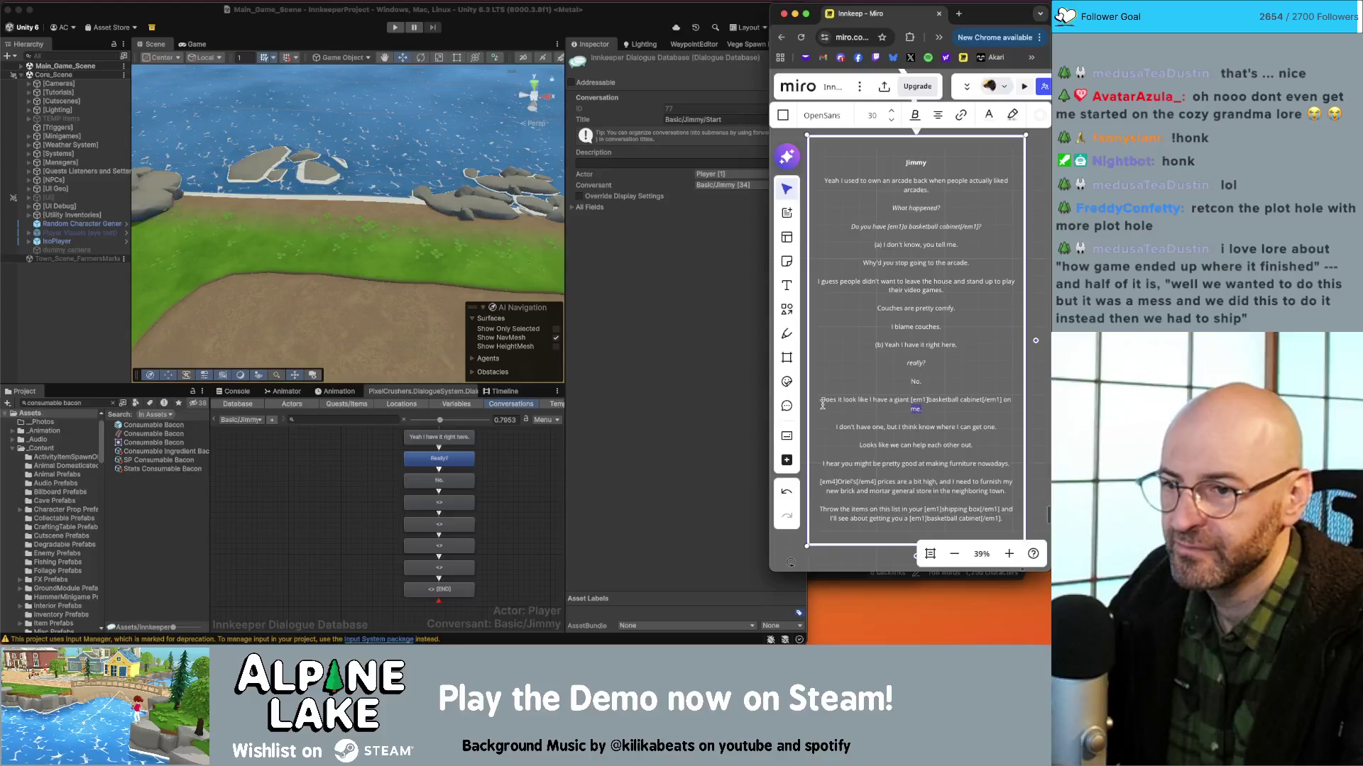
left_click_drag(823, 405, 821, 402)
key("ctrl+c")
left_click(428, 509)
right_click(428, 509)
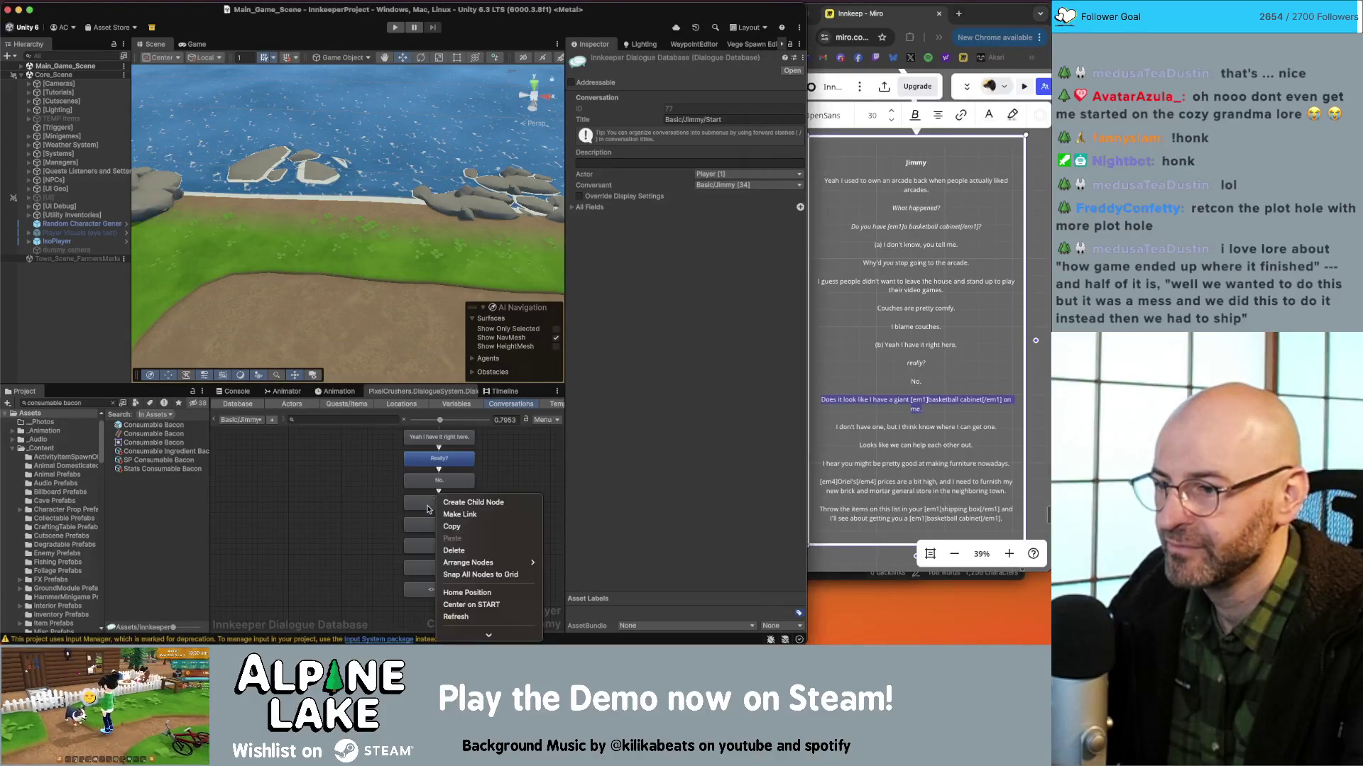
left_click(428, 509)
left_click(622, 221)
key("ctrl+v")
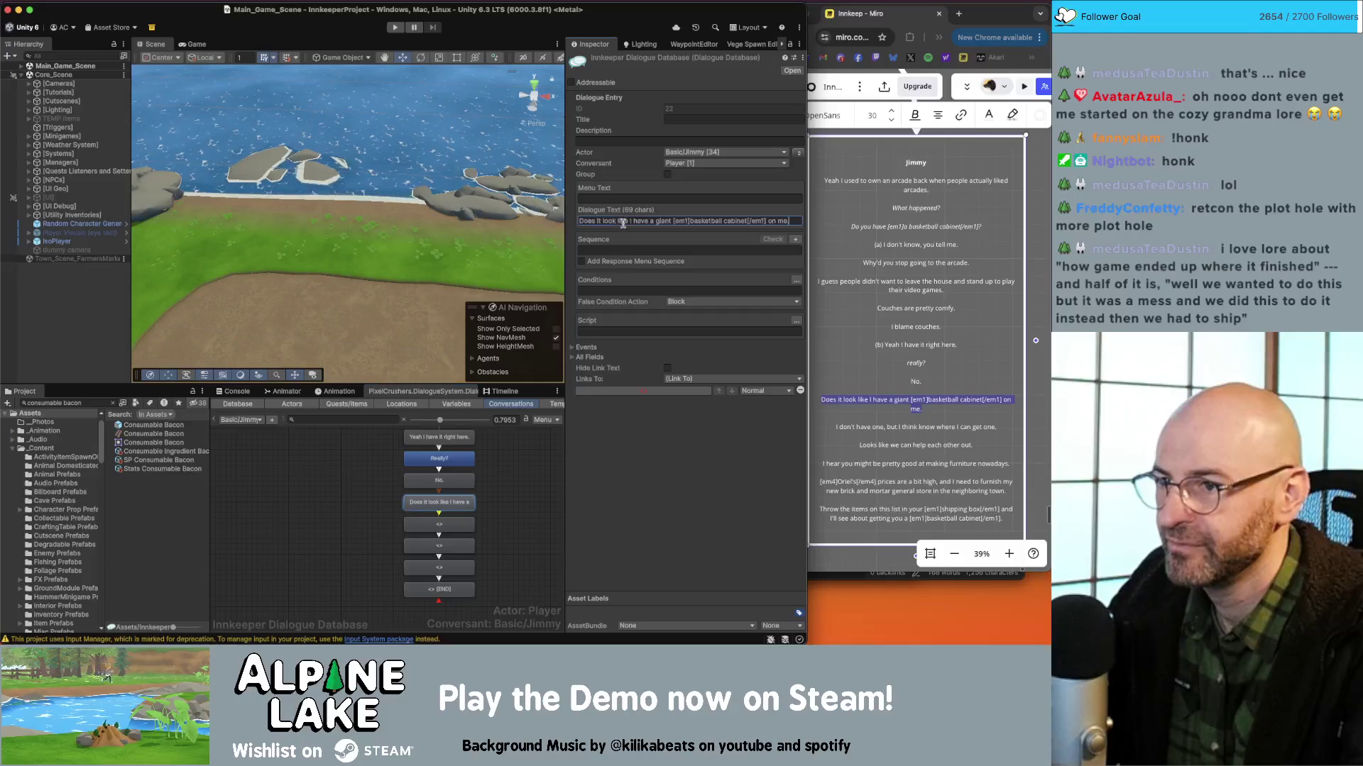
Copy the reply line from Miro into the next empty node.
left_click(915, 426)
key("ctrl+c")
left_click(499, 484)
key("ctrl+v")
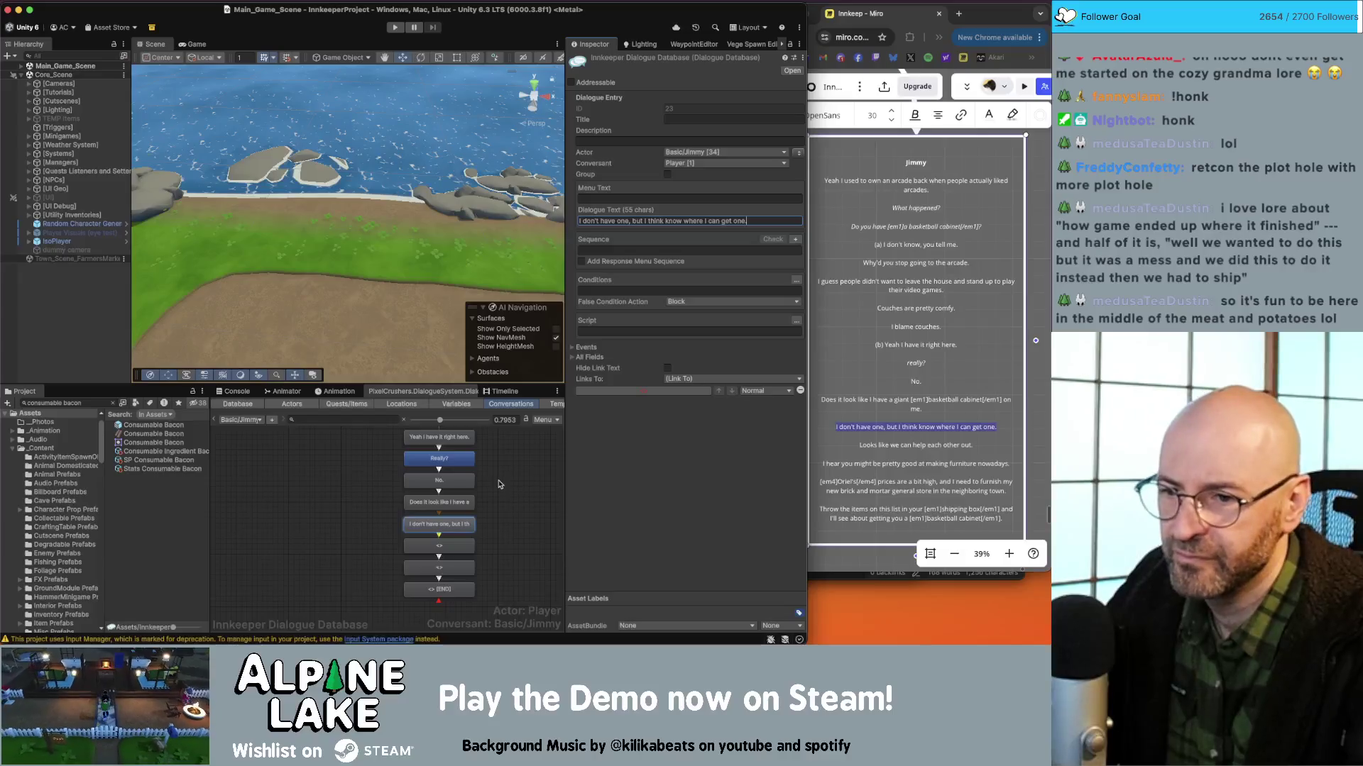
Fill the next empty node with 'Looks like we can help each other out.'.
left_click(848, 433)
left_click(920, 429)
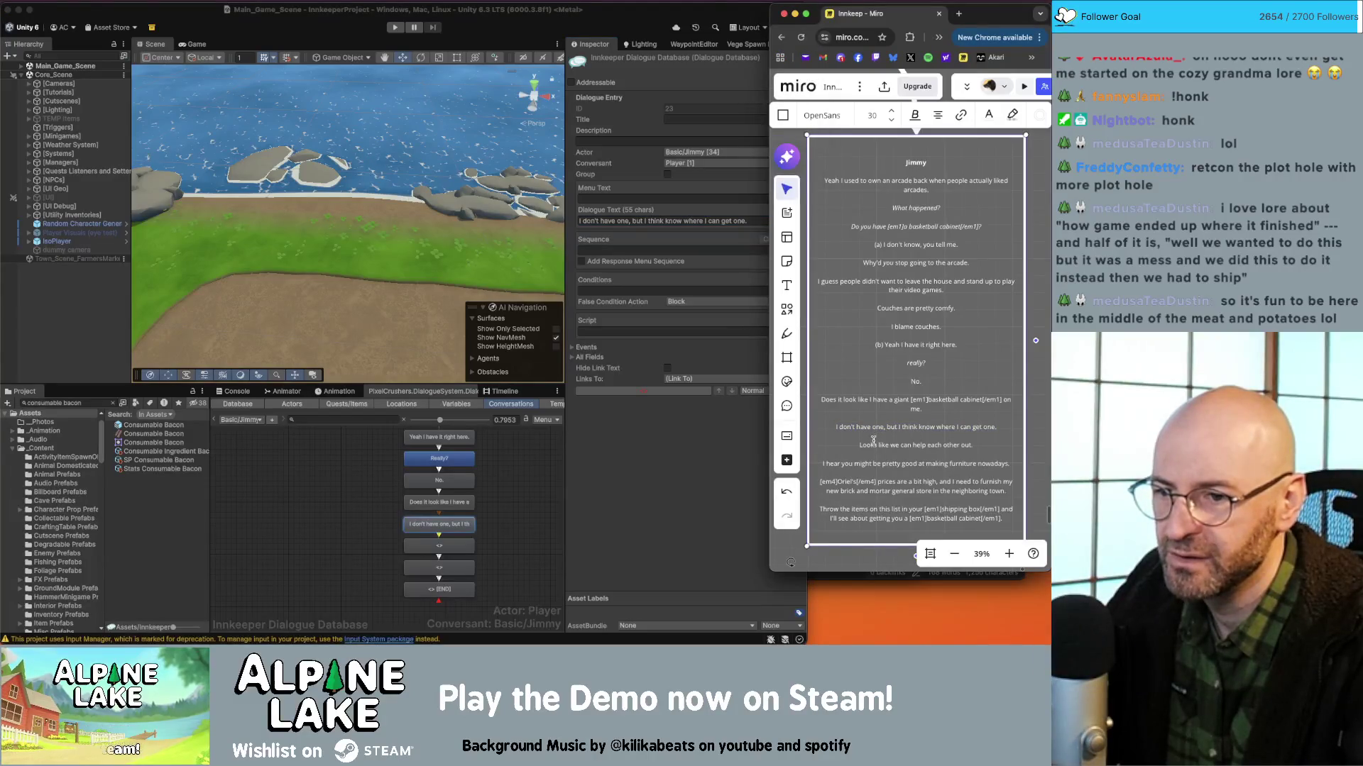
left_click(500, 498)
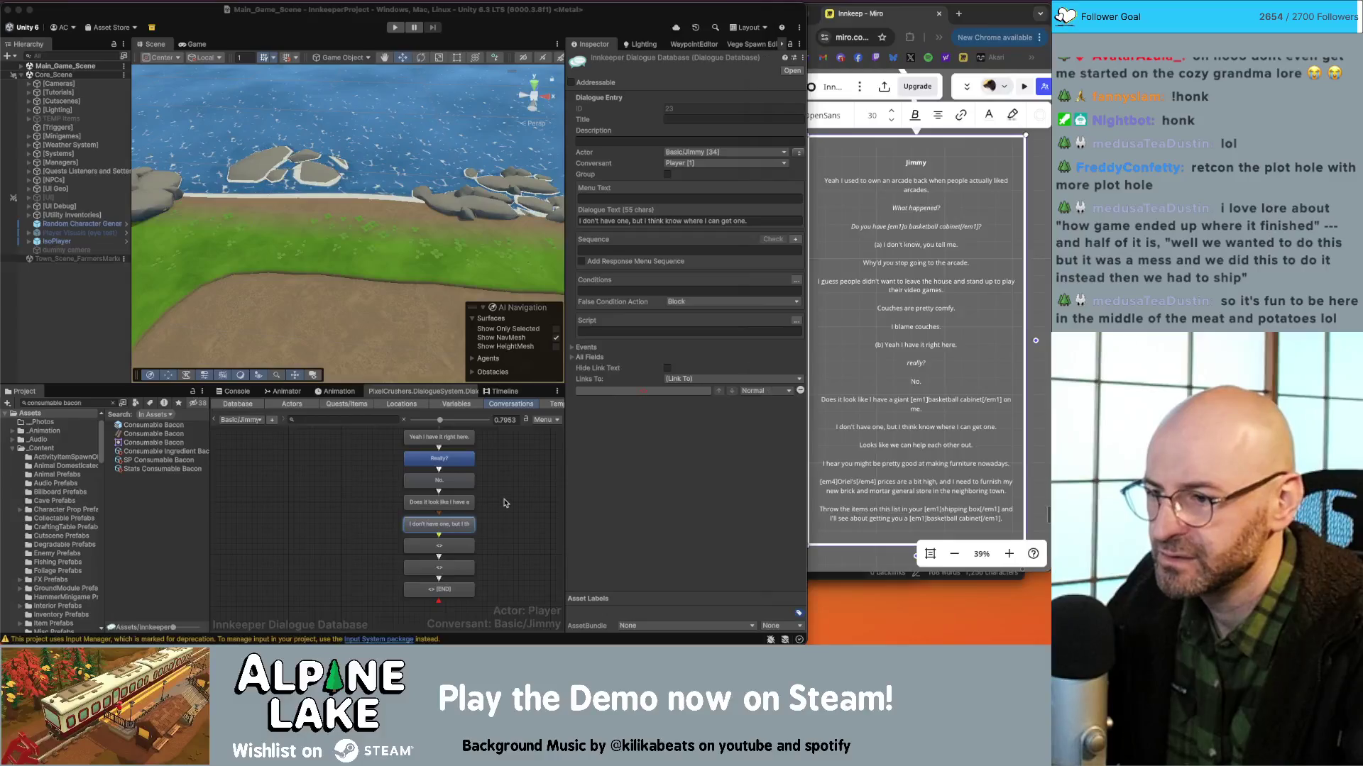
left_click(870, 443)
triple_click(871, 445)
left_click(441, 525)
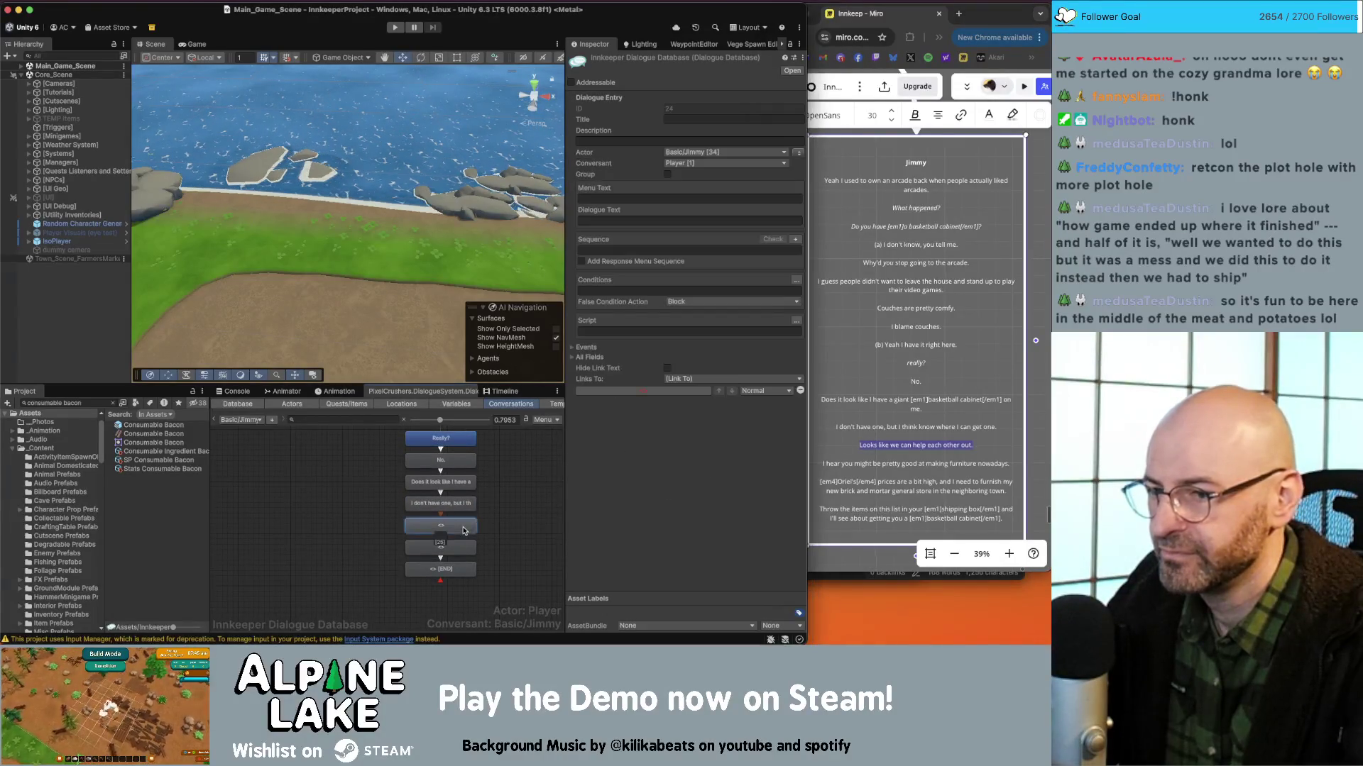
left_click(665, 221)
key("super+v")
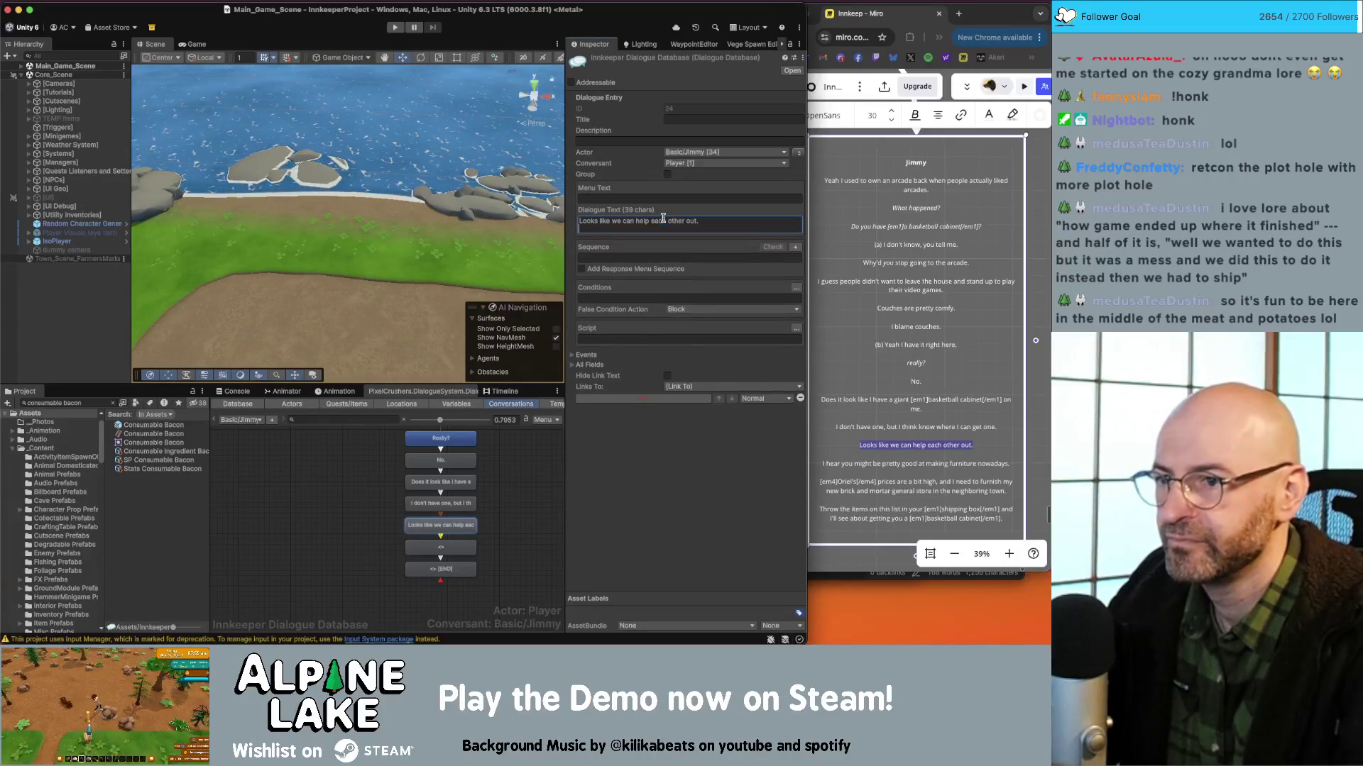
left_click(511, 525)
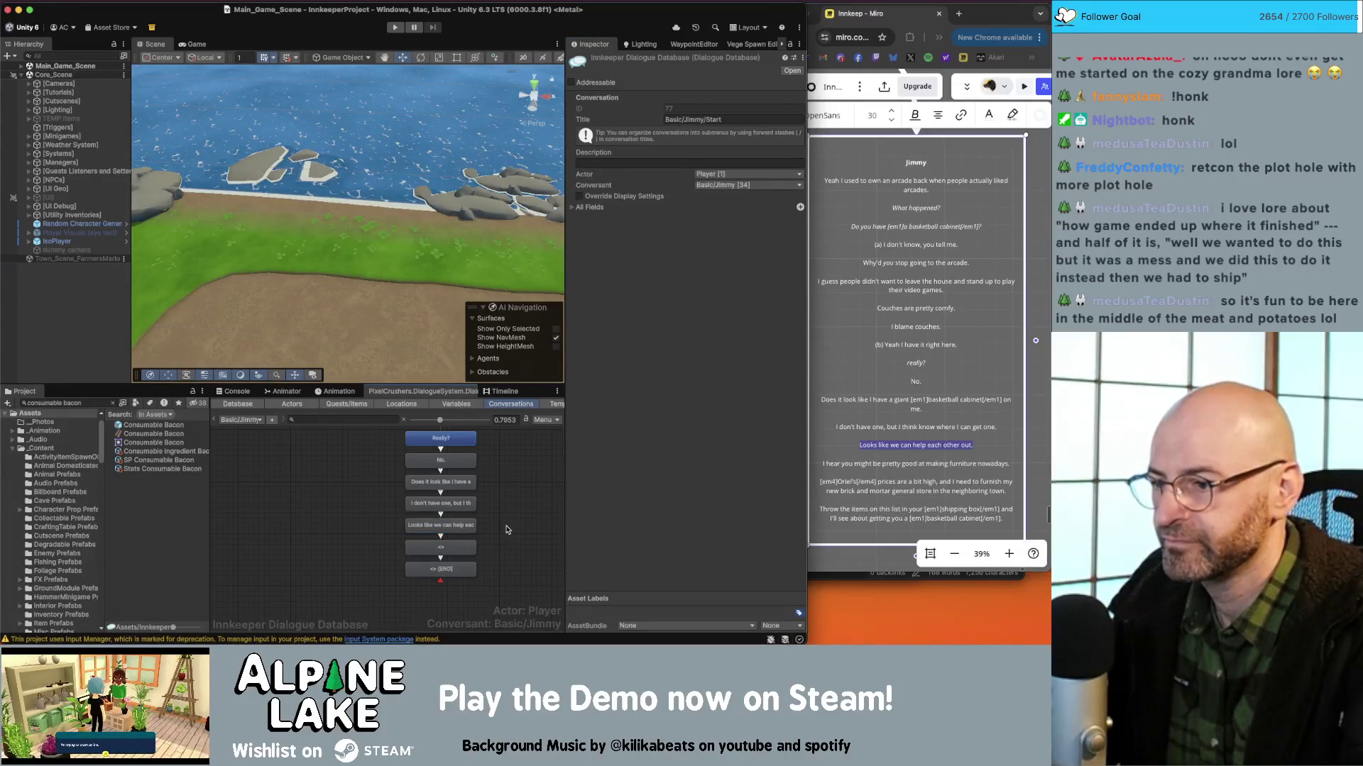
scroll(507, 529, "down", 2)
right_click(441, 493)
key("Escape")
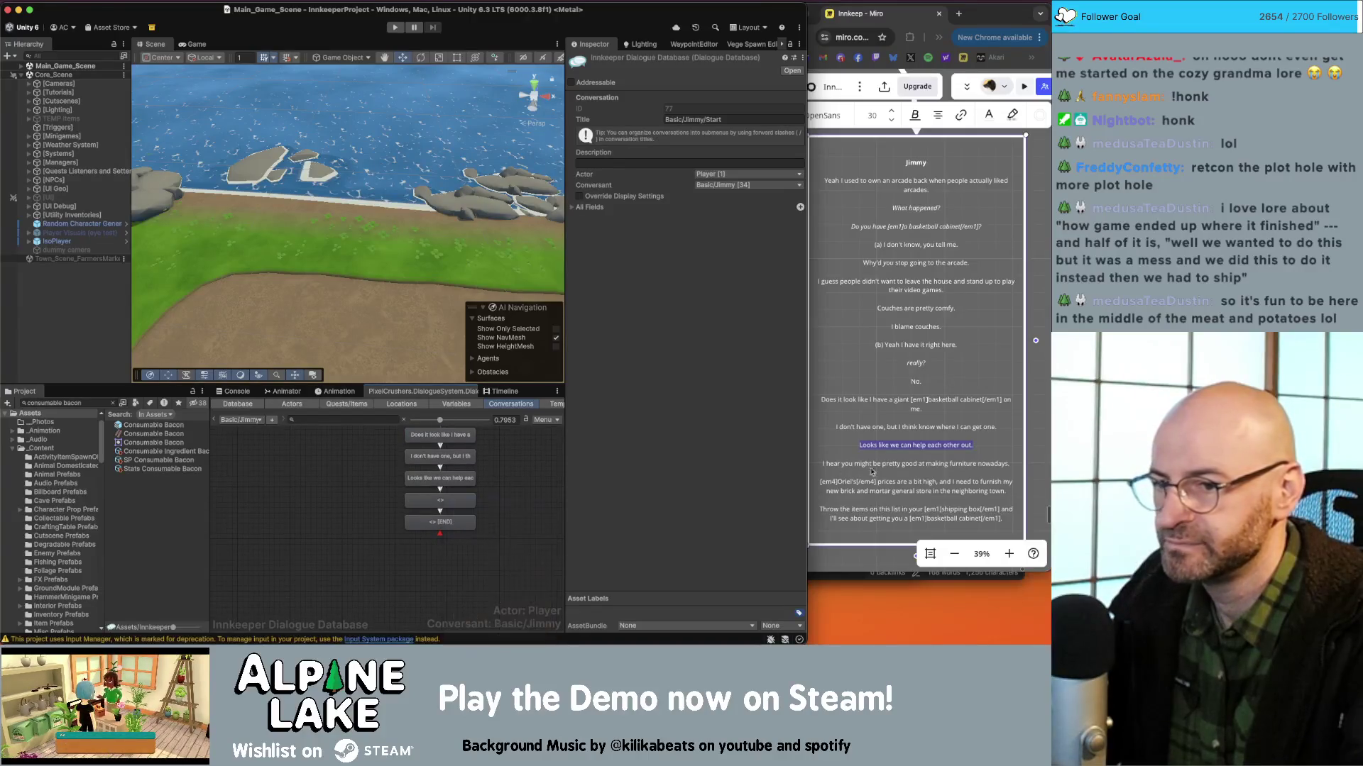
Paste the furniture-making line from Miro into the empty node, removing the trailing line break.
triple_click(916, 465)
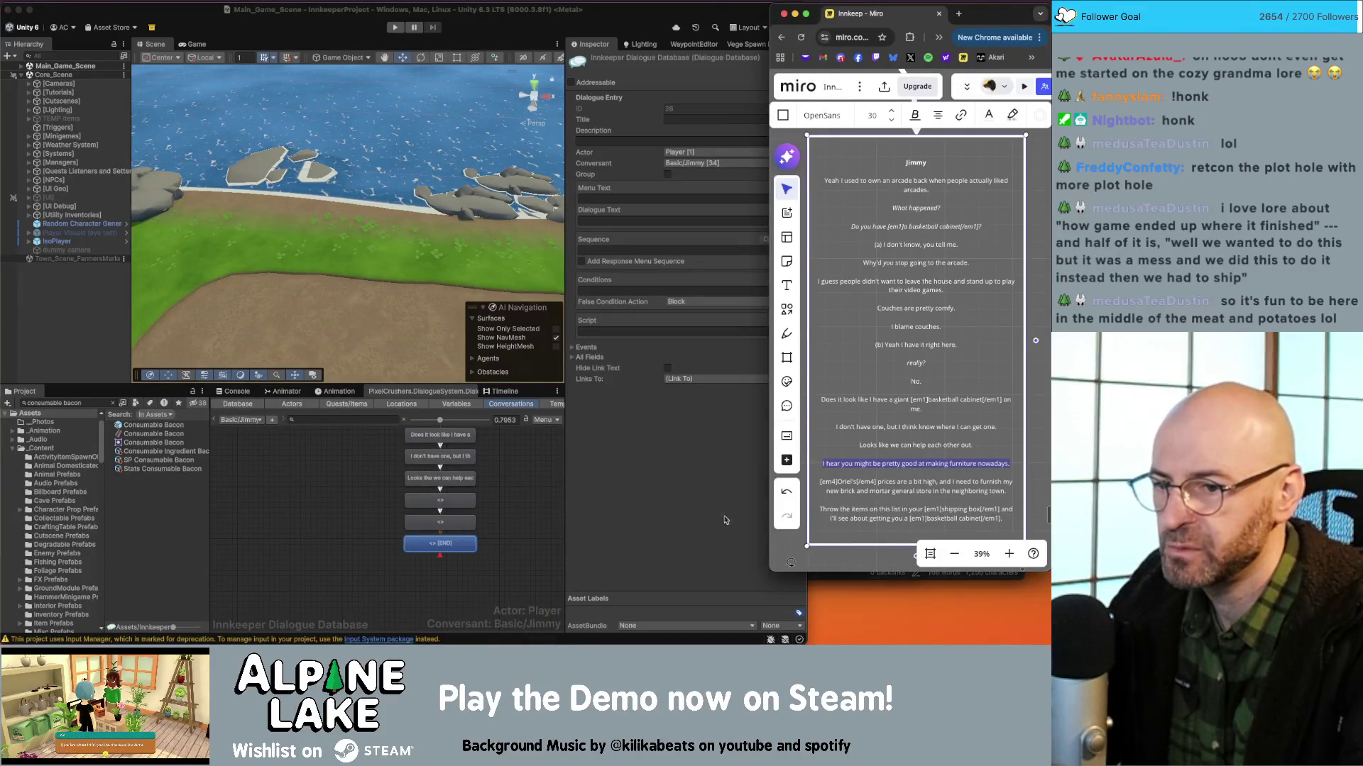
left_click(451, 492)
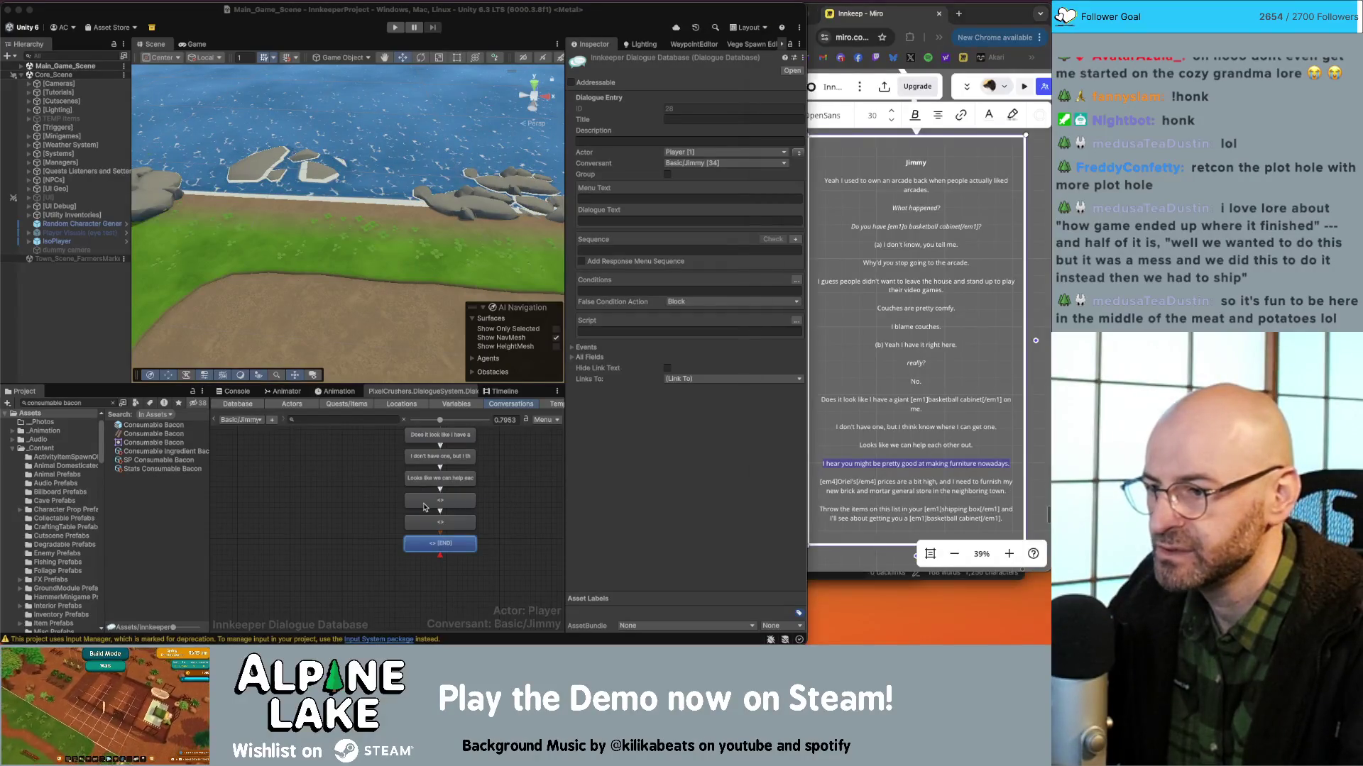
left_click(440, 500)
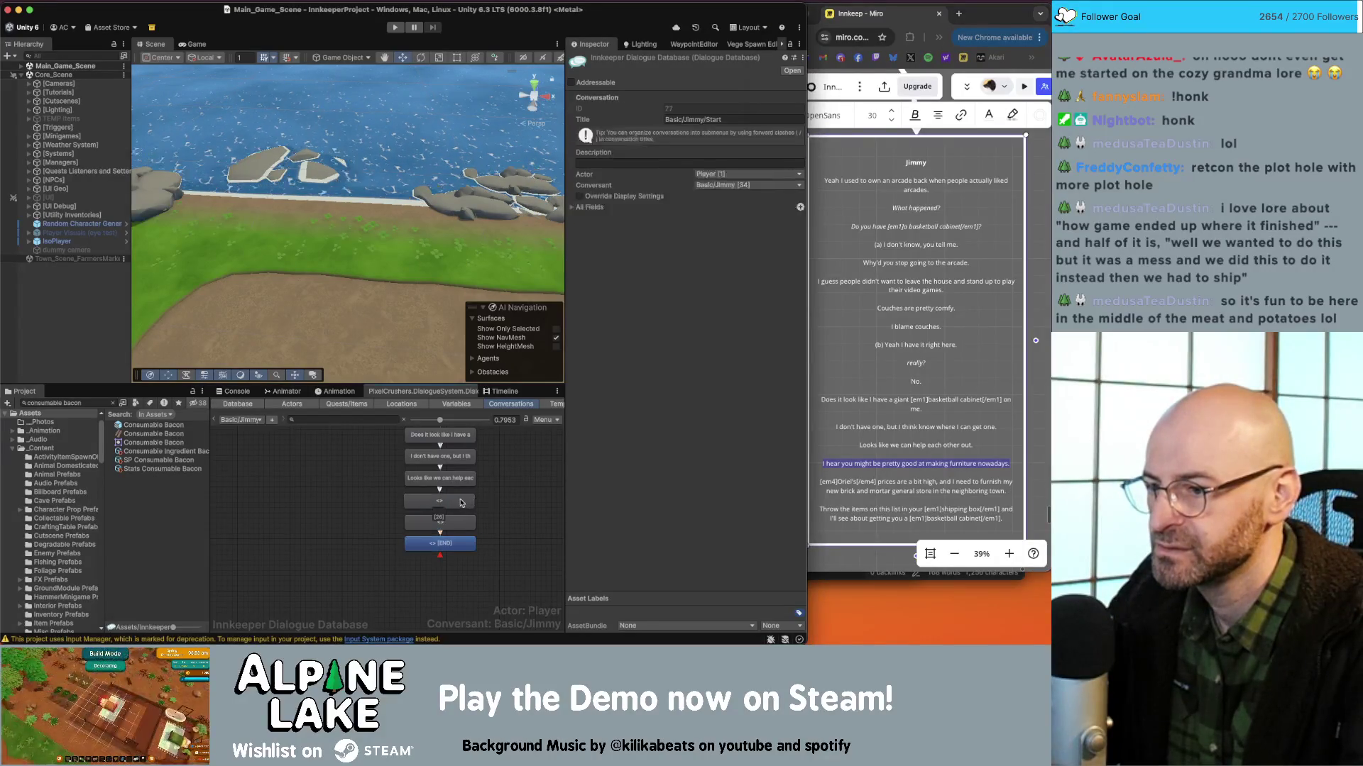
left_click(626, 223)
key("super+v")
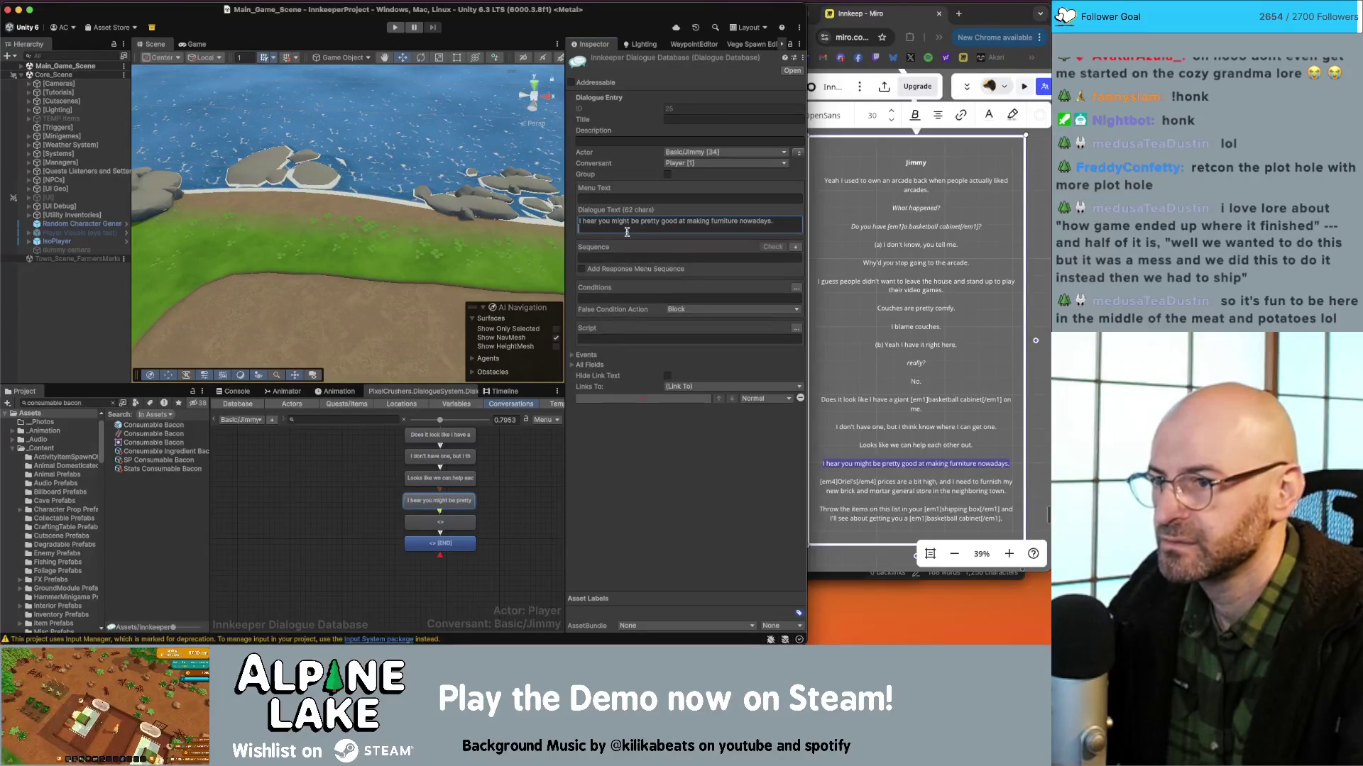
key("BackSpace")
Copy the high-prices paragraph from Miro into the next empty node.
left_click(853, 475)
left_click(888, 482)
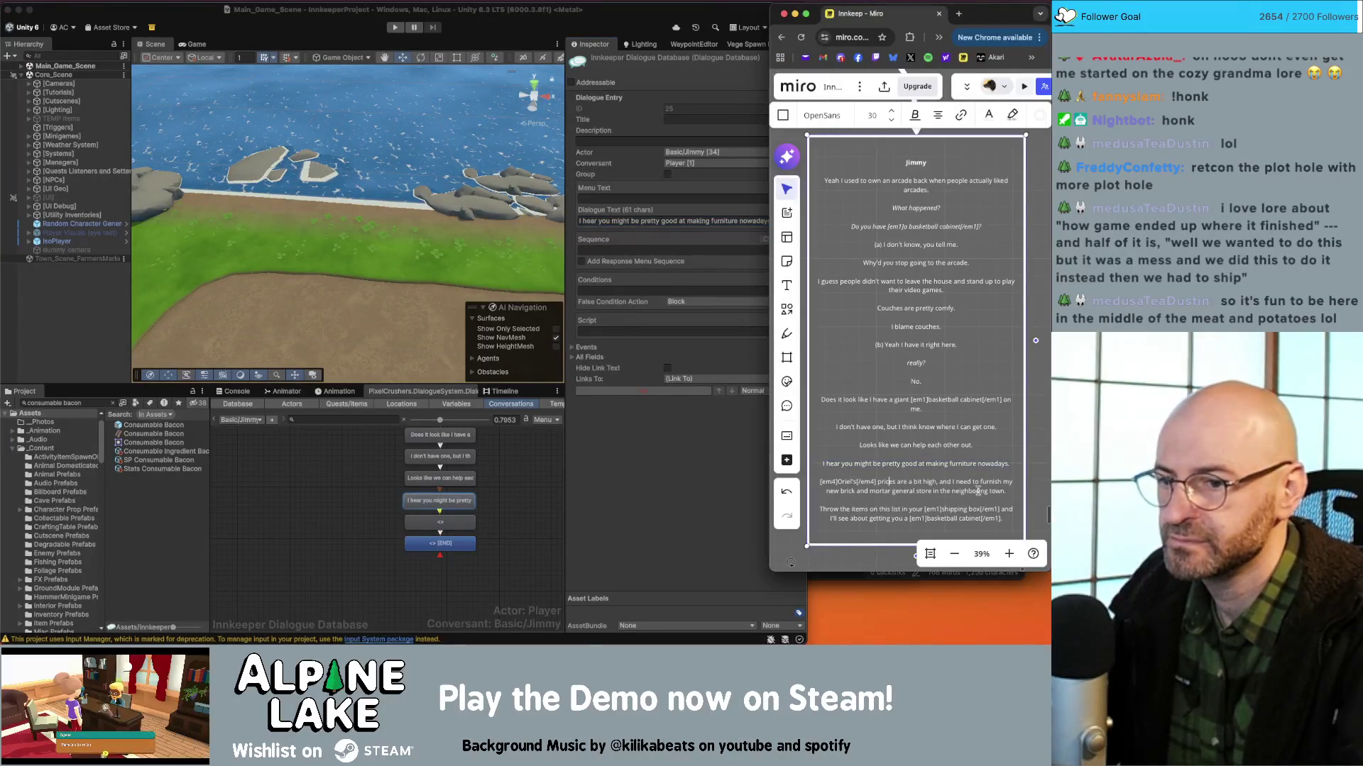
left_click_drag(976, 489, 821, 486)
key("cmd+c")
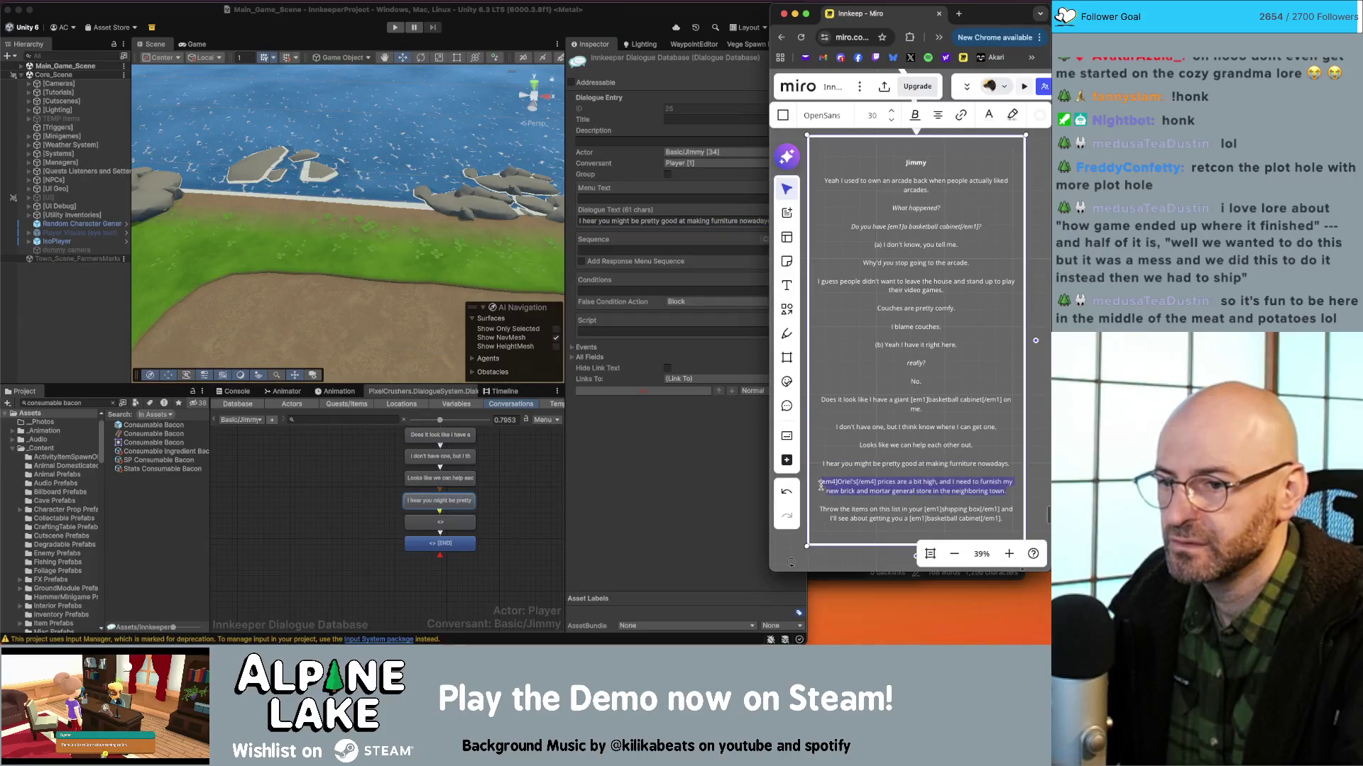
left_click(685, 509)
left_click(440, 522)
left_click(602, 225)
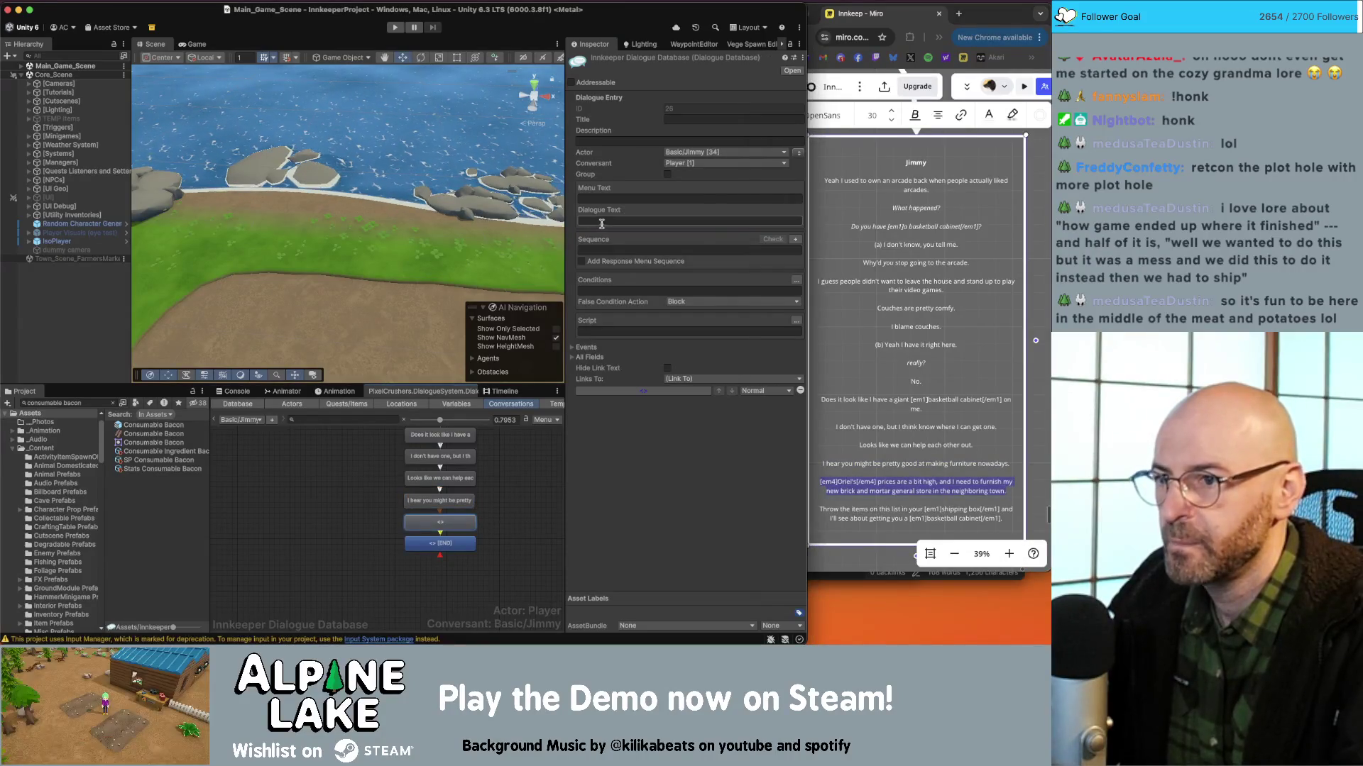
key("cmd+v")
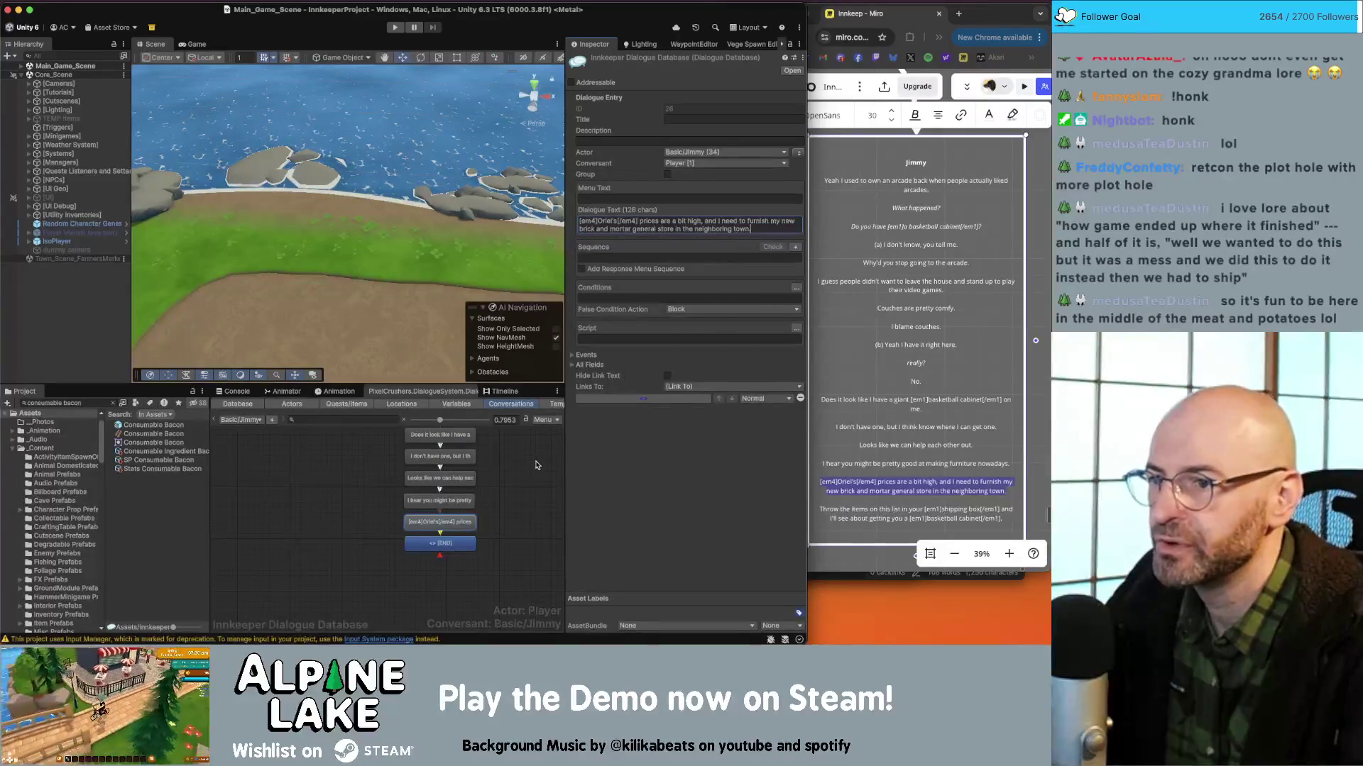
Put the shipping-box request 'Throw the items on this list…' into the END node.
left_click(506, 518)
left_click(978, 516)
left_click_drag(1006, 519, 821, 512)
key("super+c")
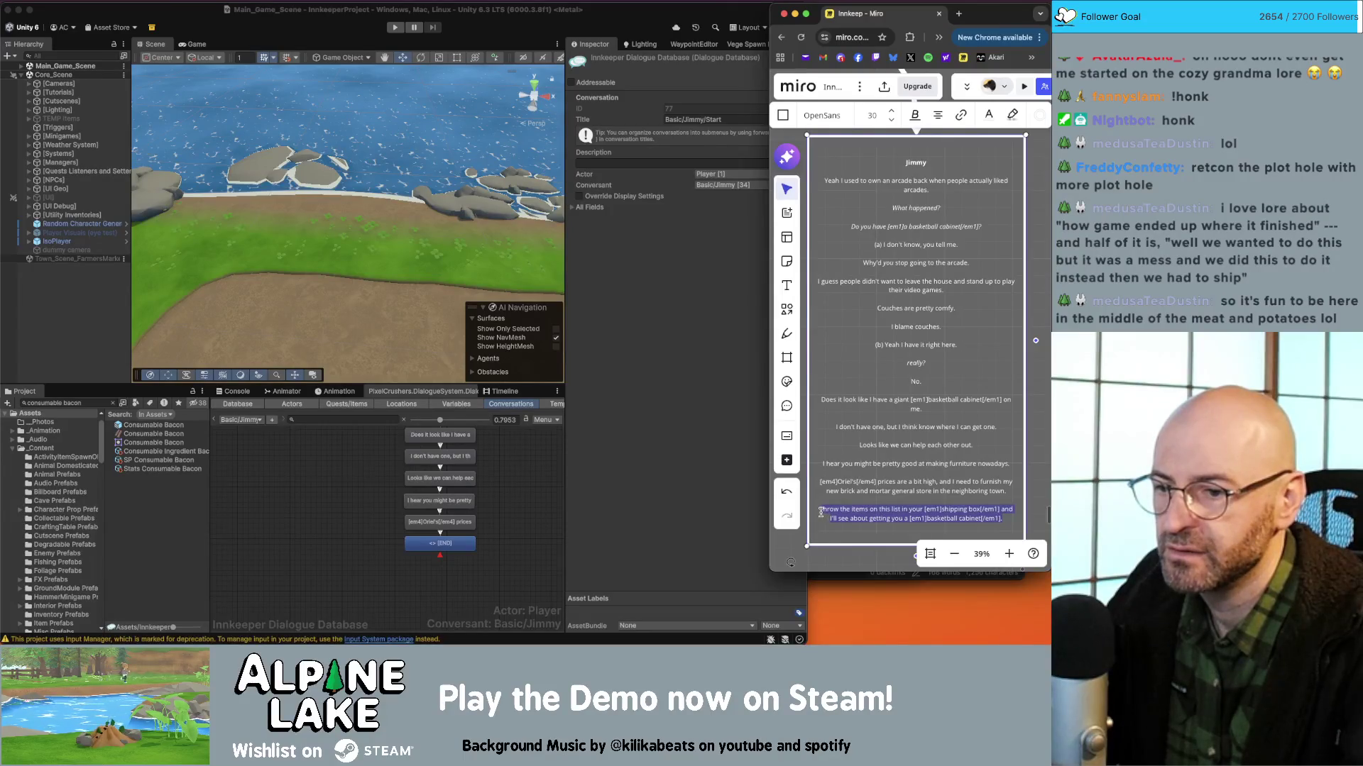
left_click(495, 523)
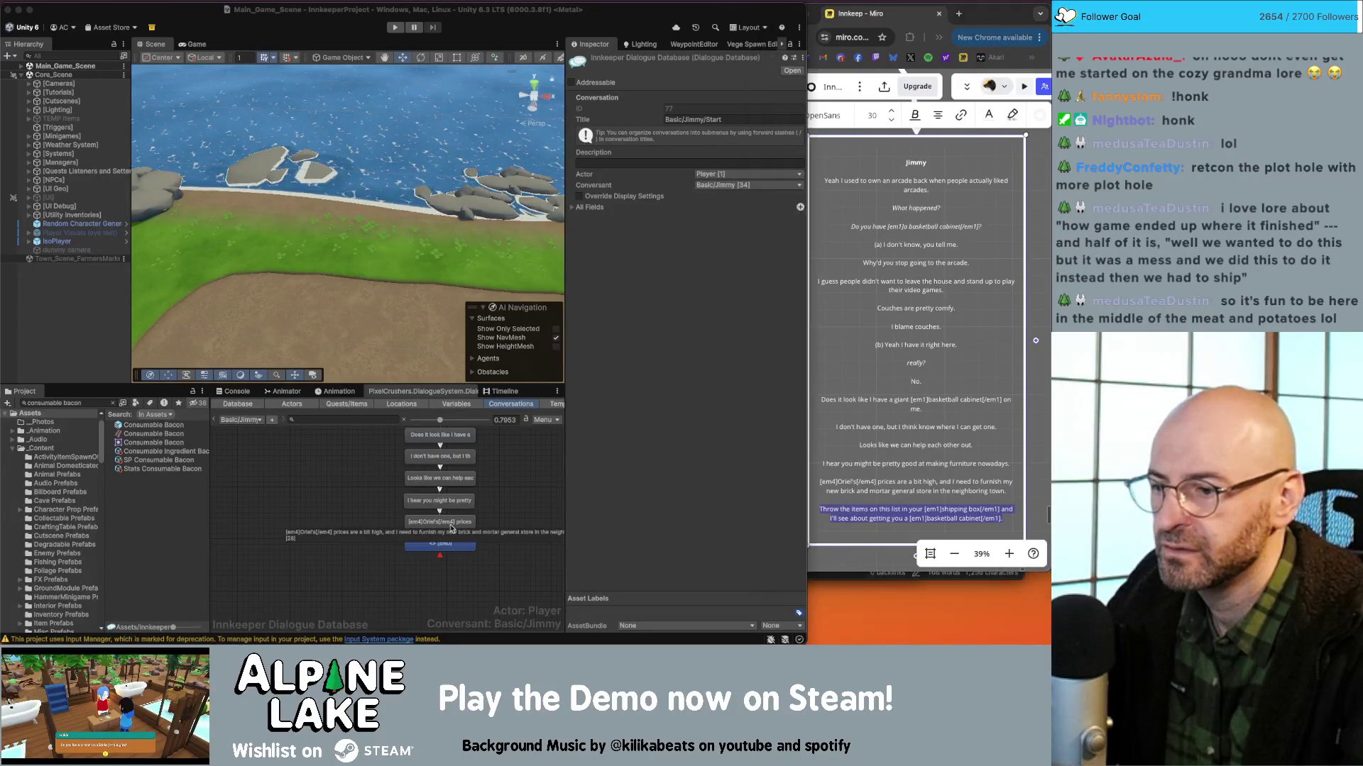
left_click(461, 545)
left_click(639, 220)
key("super+v")
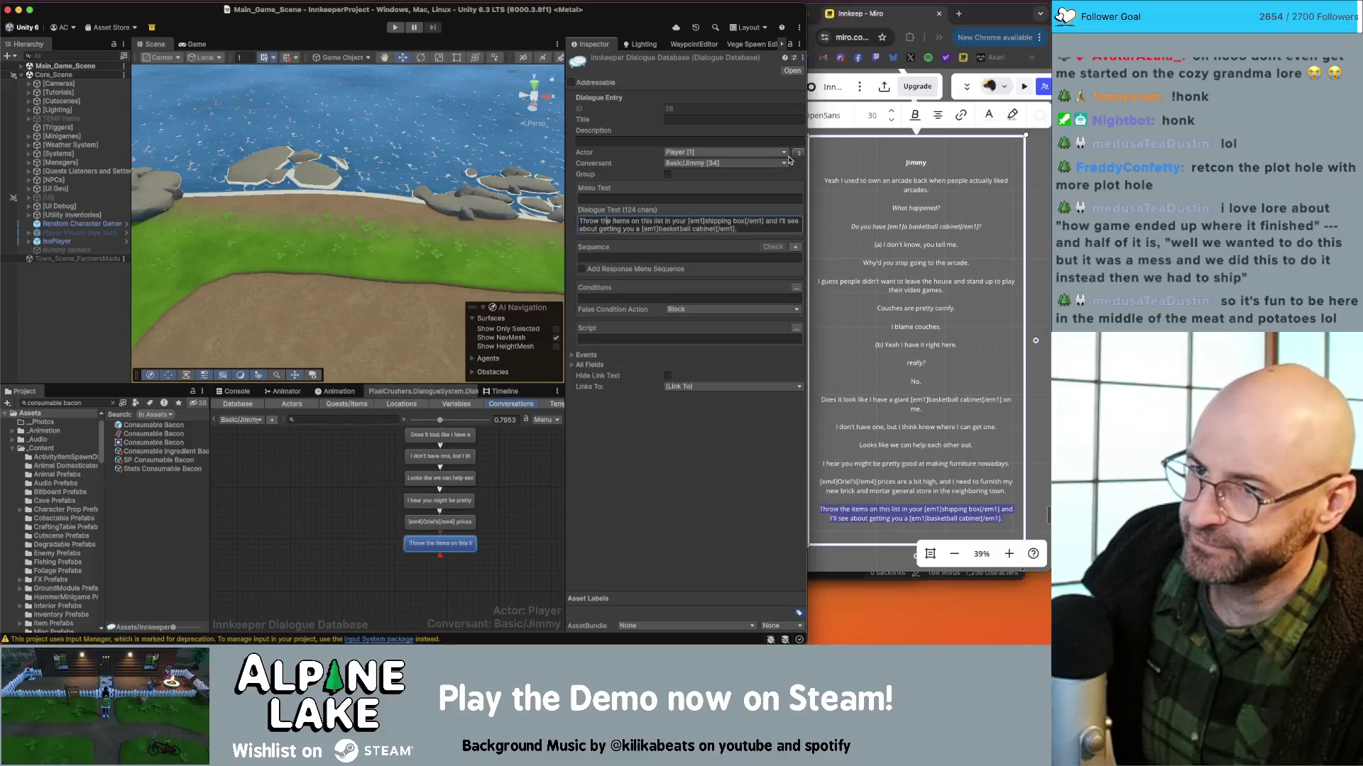
left_click(534, 490)
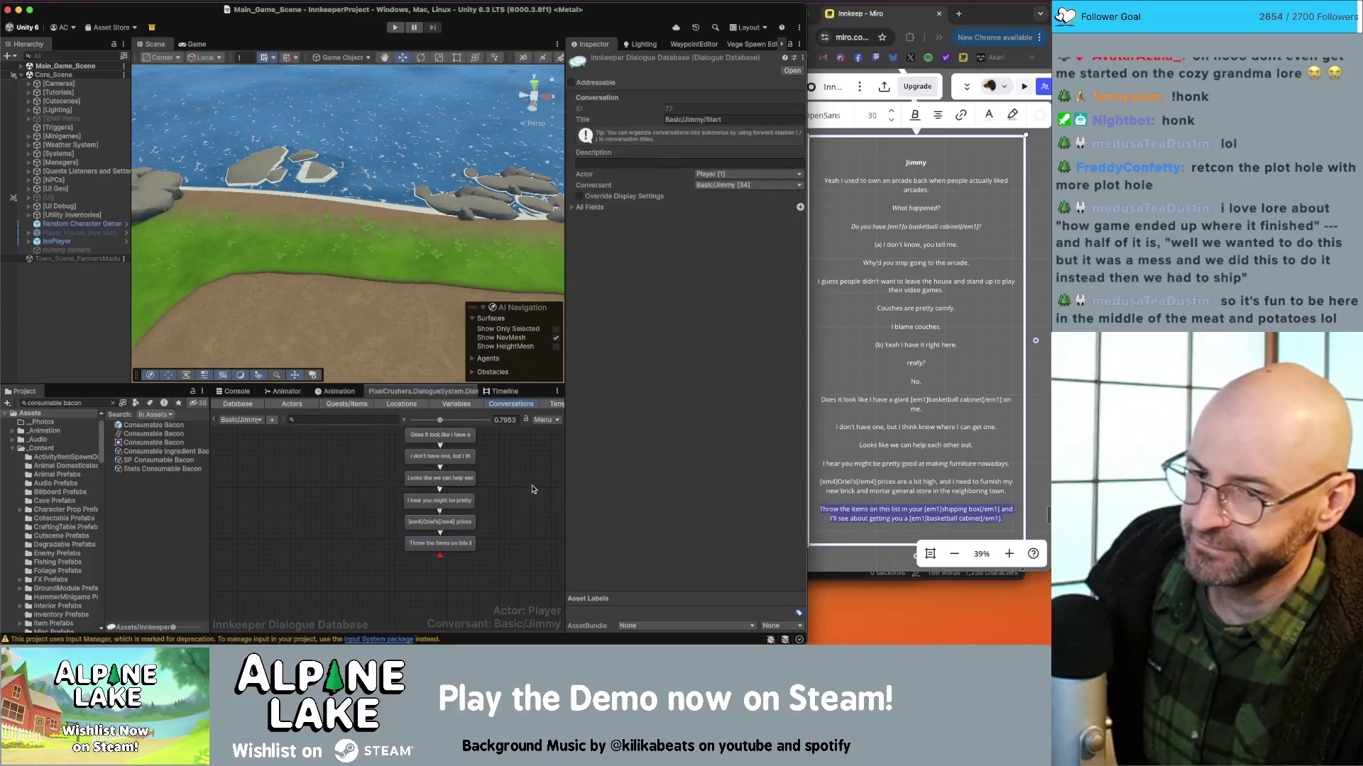
left_click(454, 543)
right_click(468, 543)
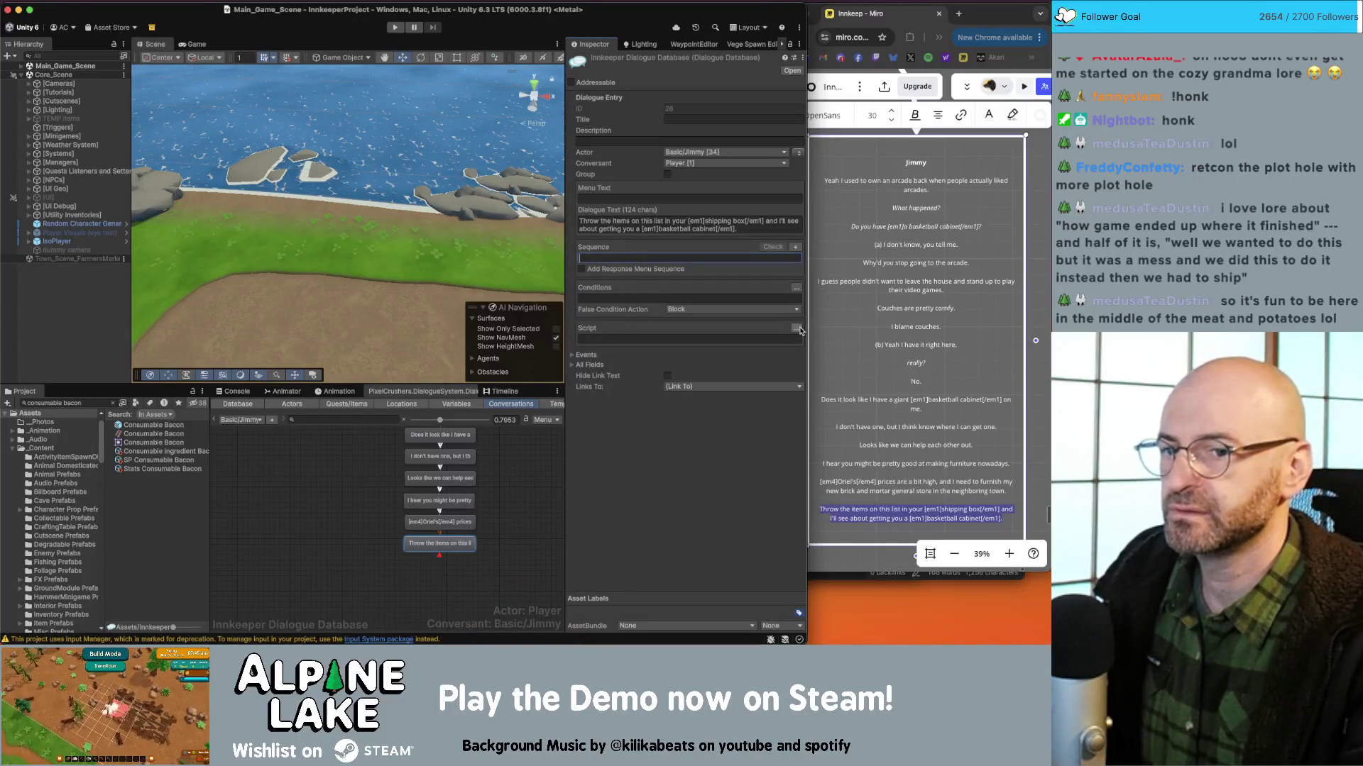
Add a script action setting Bring Back Arcades' Ask entry to success.
left_click(797, 329)
left_click(587, 340)
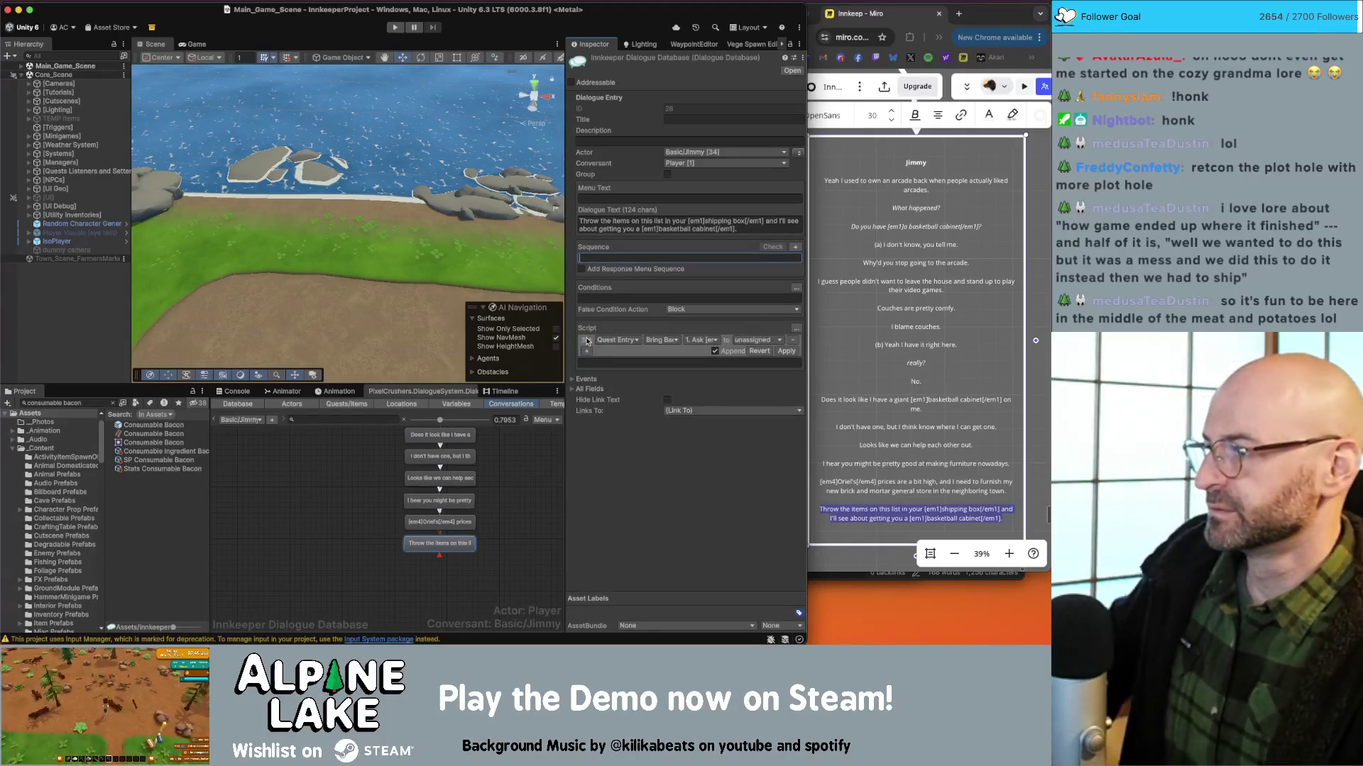
left_click(616, 341)
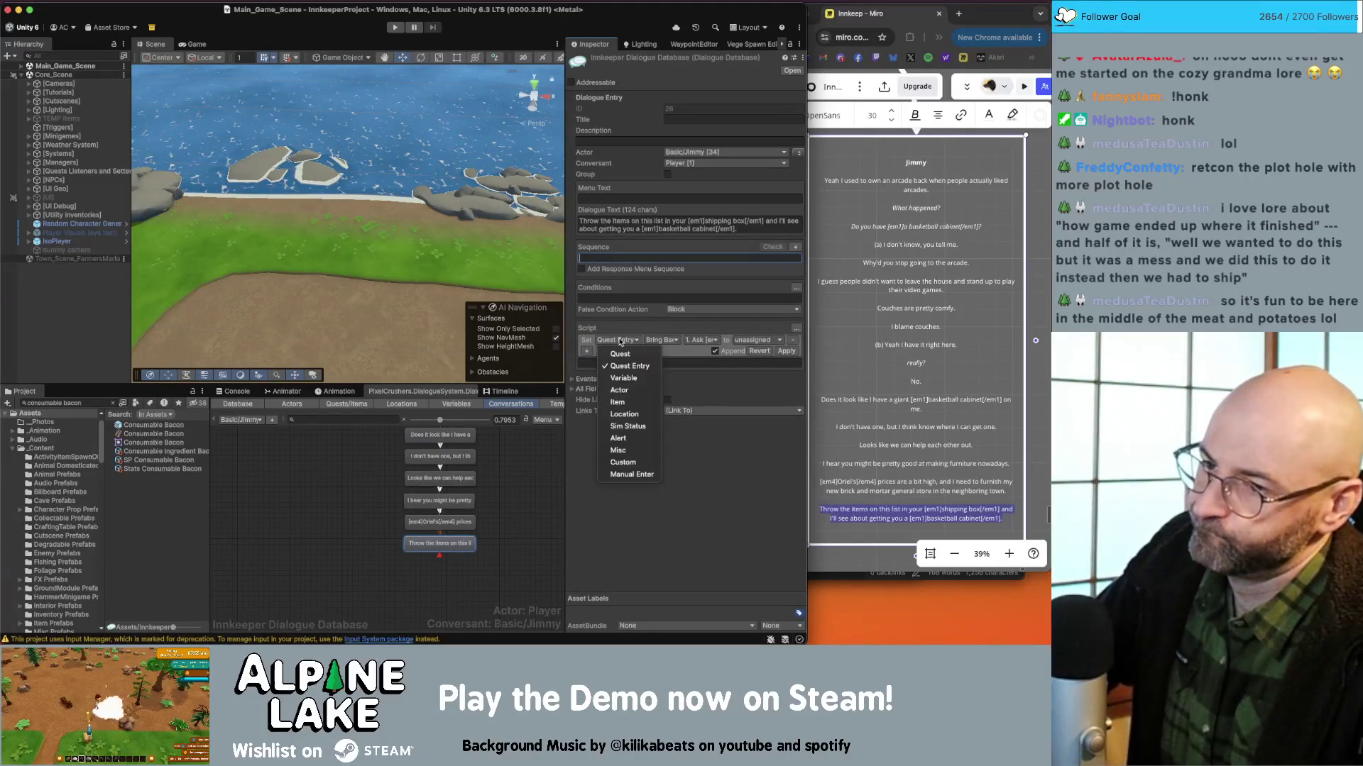
left_click(678, 340)
left_click(678, 340)
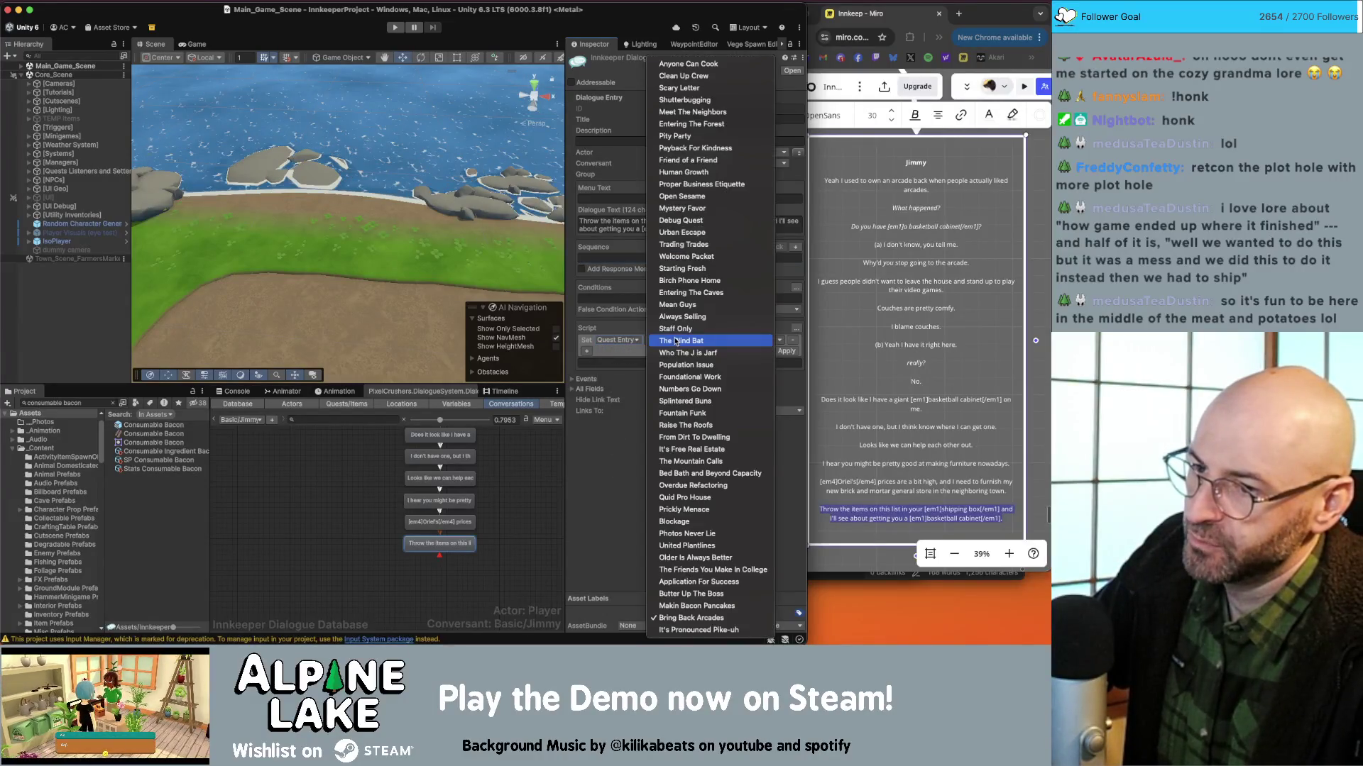
left_click(605, 483)
left_click(702, 340)
left_click(794, 354)
left_click(756, 340)
left_click(742, 358)
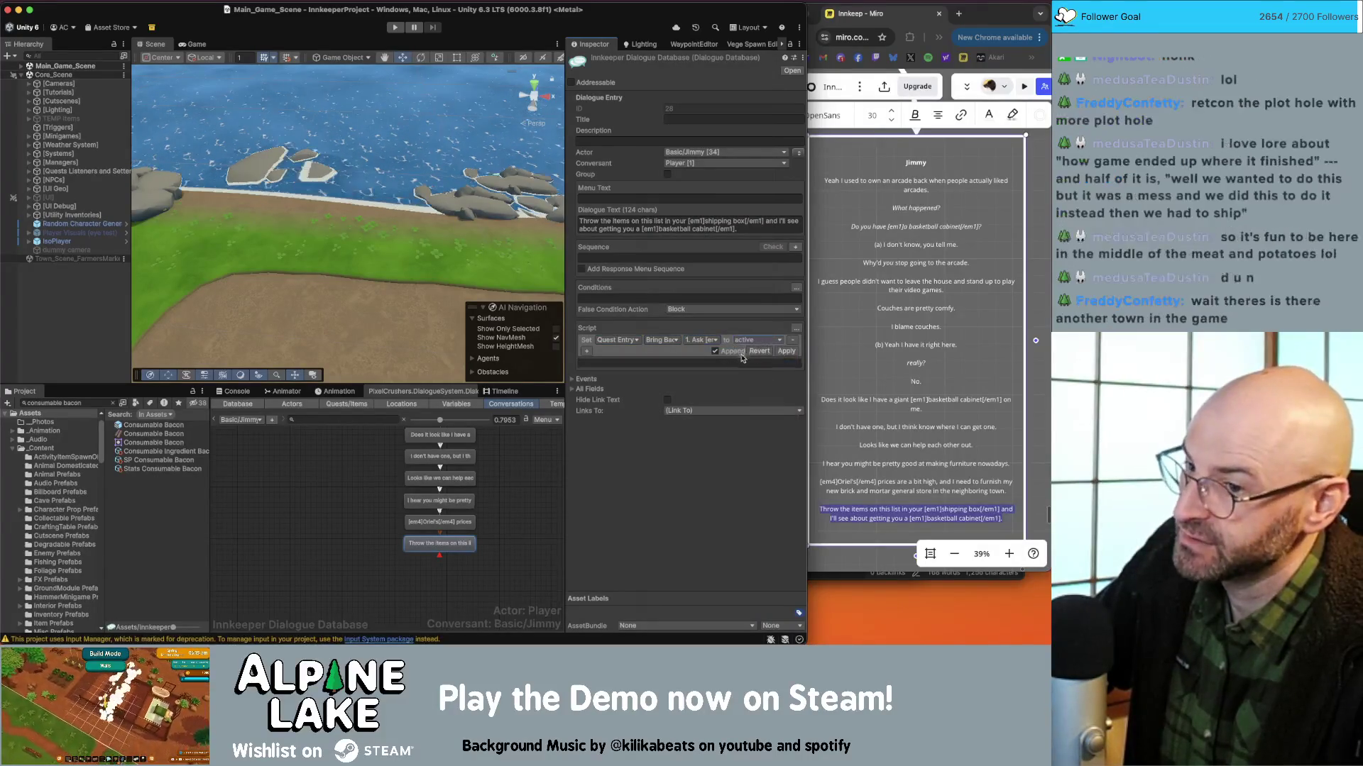
left_click(756, 339)
left_click(763, 374)
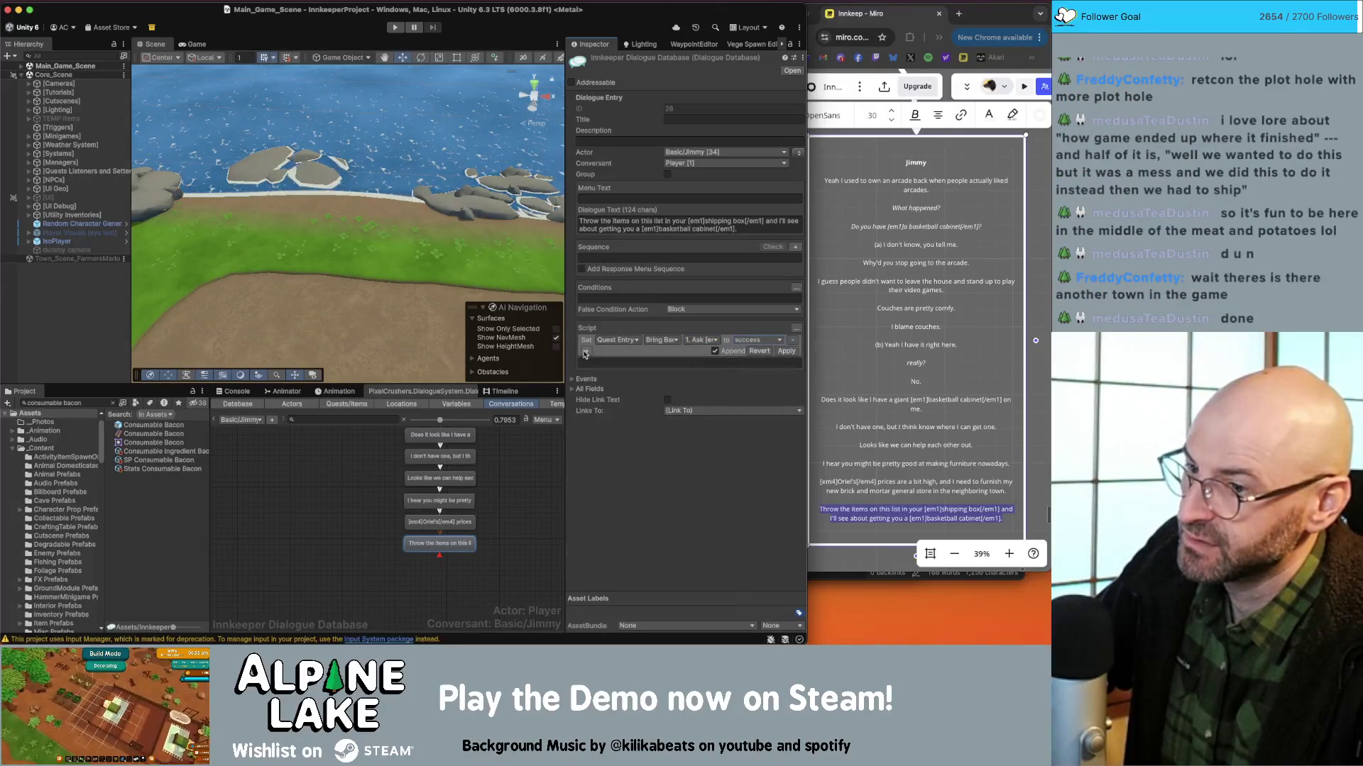
Add a second action setting the Sell entry to active and apply the script.
left_click(585, 354)
left_click(701, 351)
left_click(745, 377)
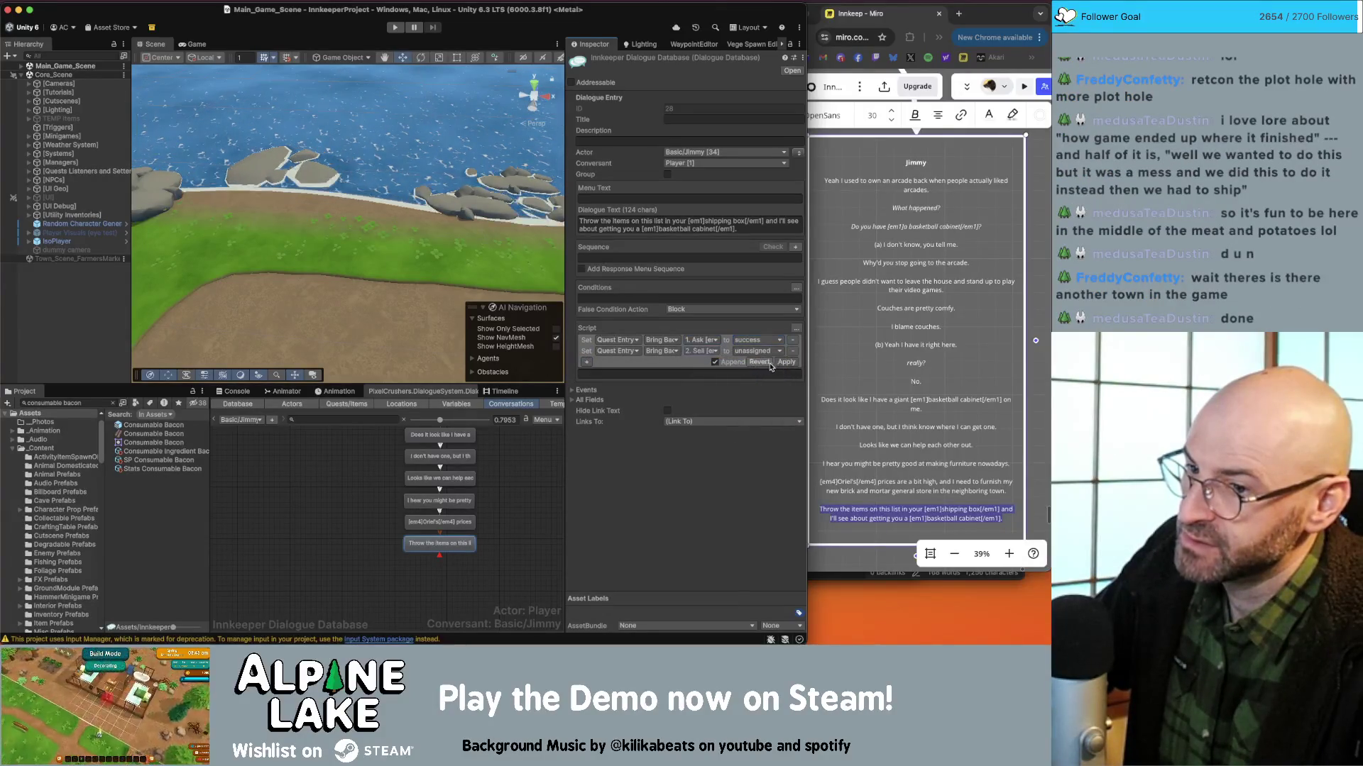
left_click(763, 350)
left_click(781, 369)
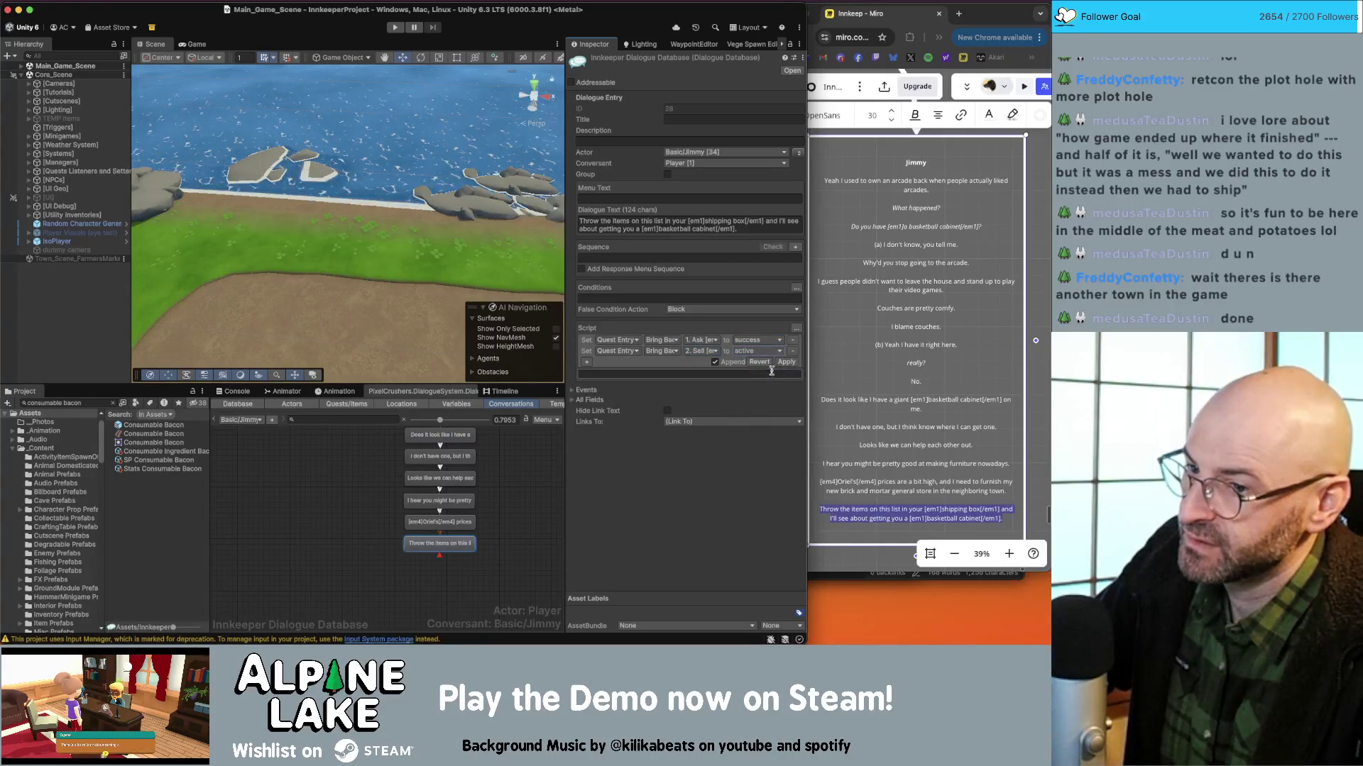
left_click(786, 363)
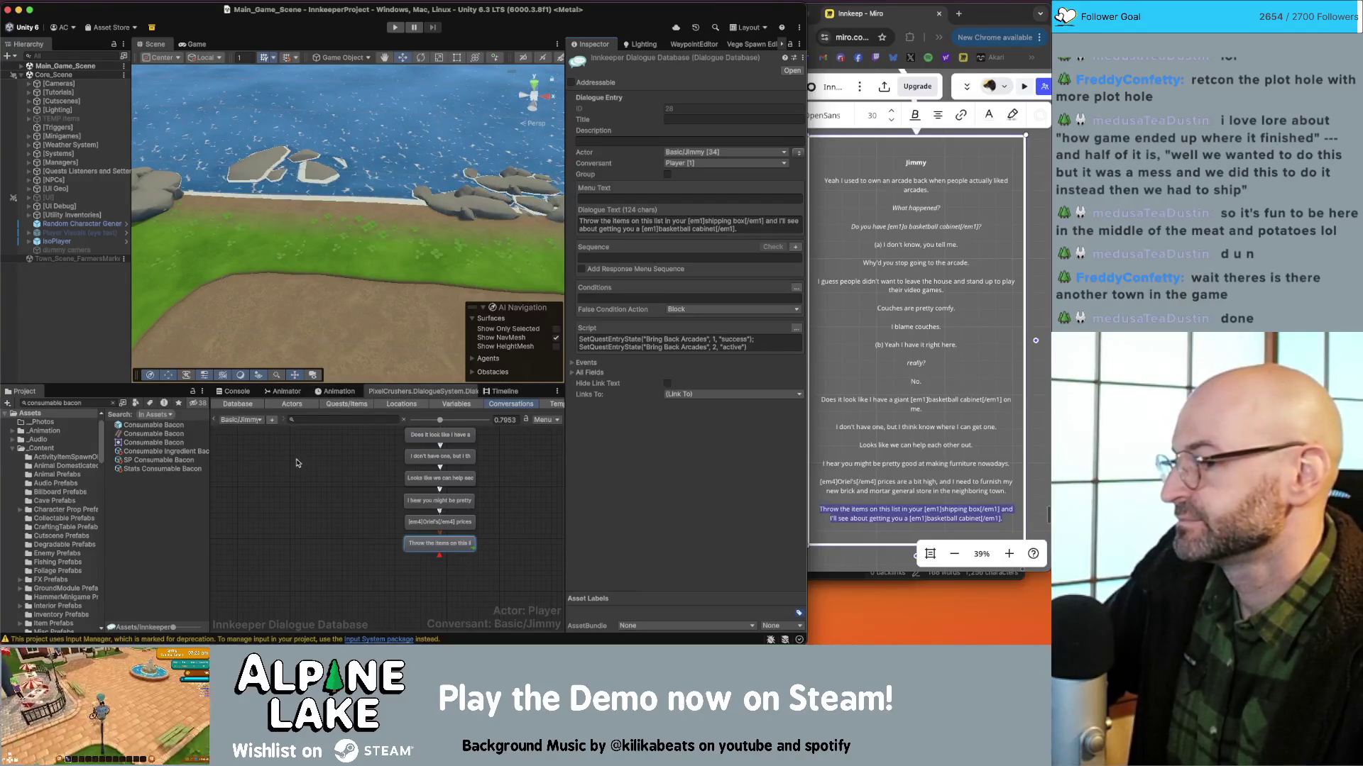
left_click(317, 495)
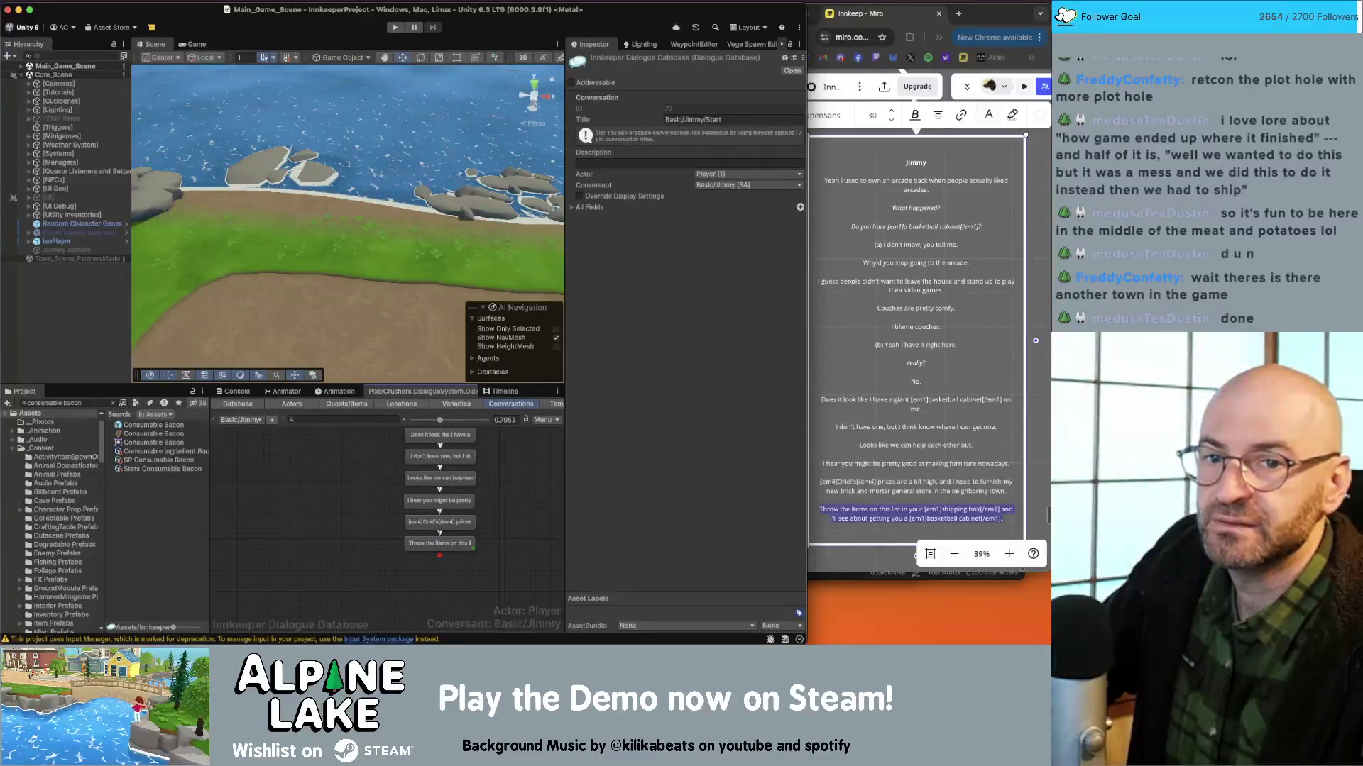
key("super+Tab")
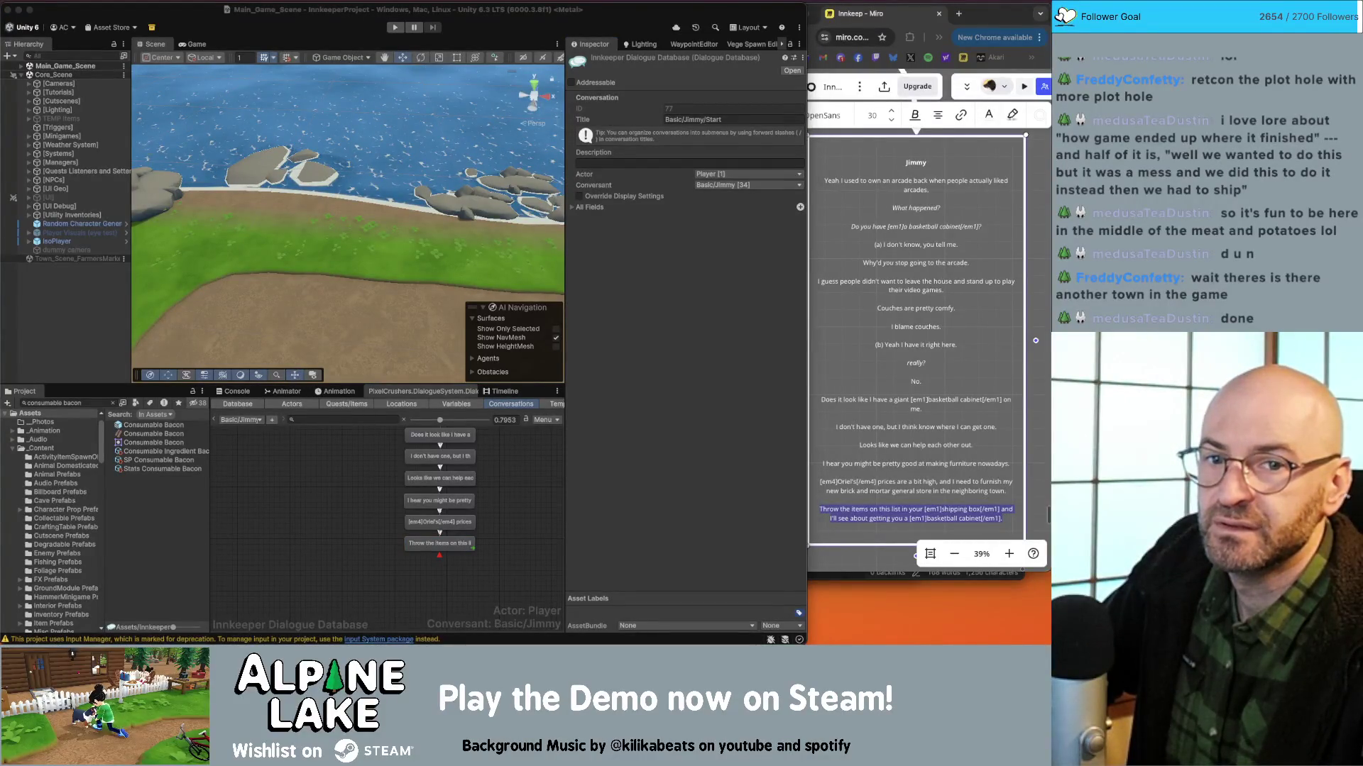